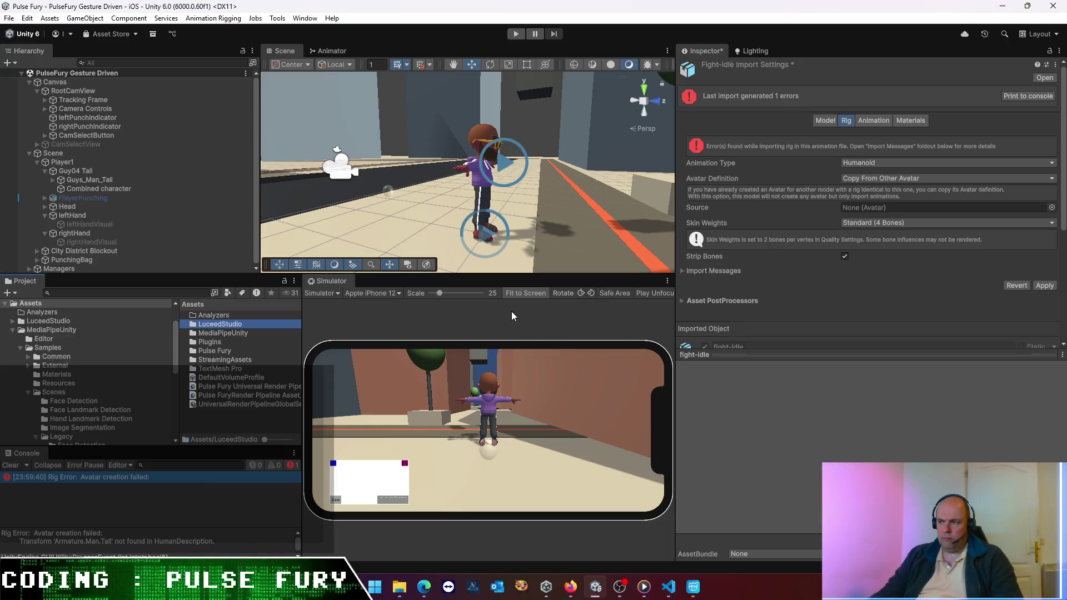
- Browse the LuceedStudio > Character Lab demo folders: Little Guys, Little Guys - Man and Configs Common
double_click(222, 327)
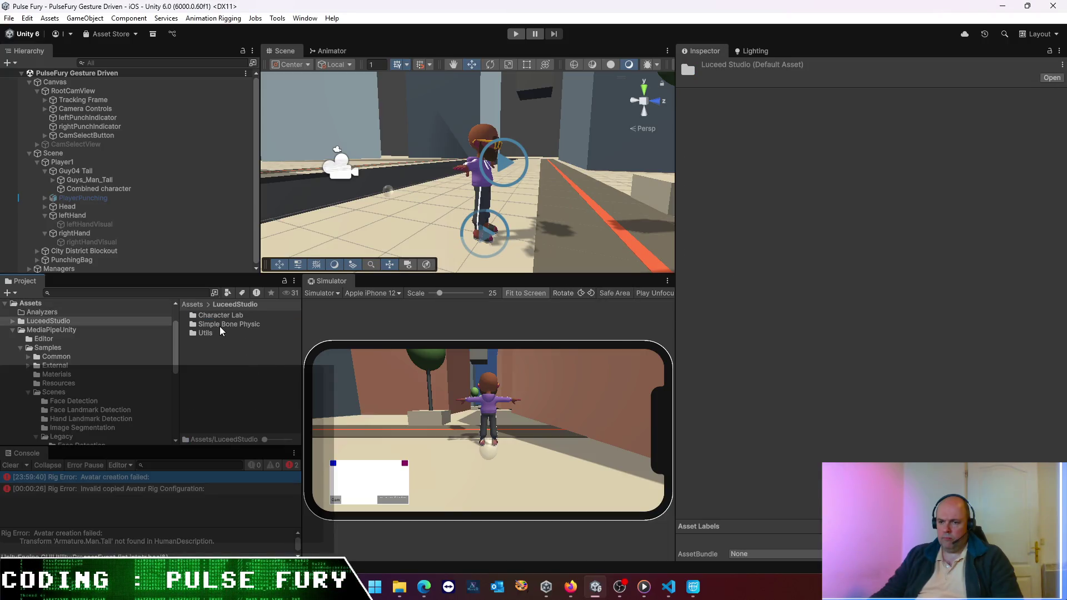
double_click(205, 316)
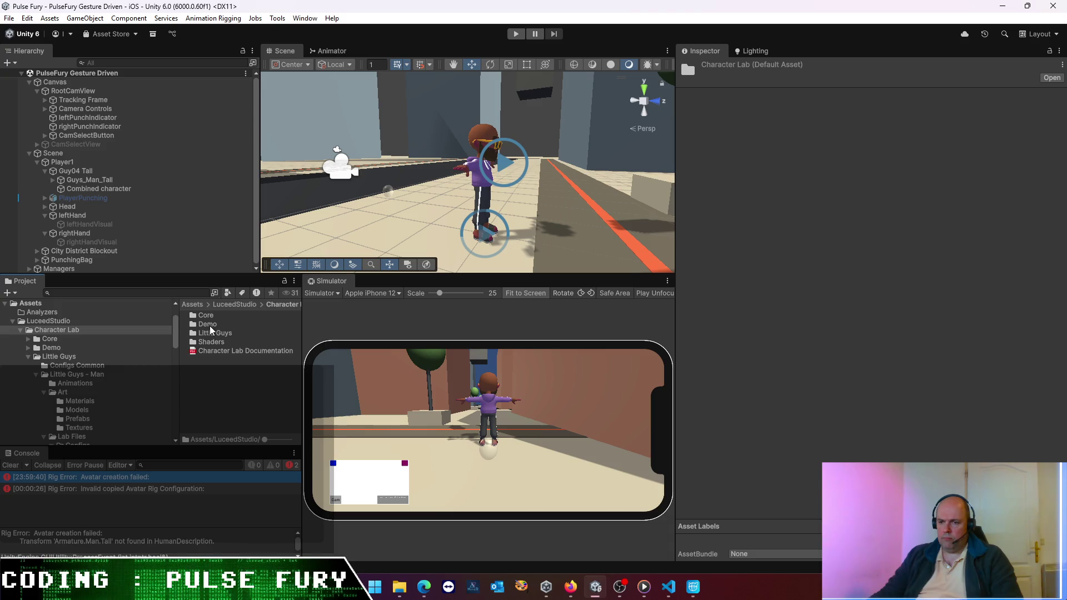
double_click(209, 325)
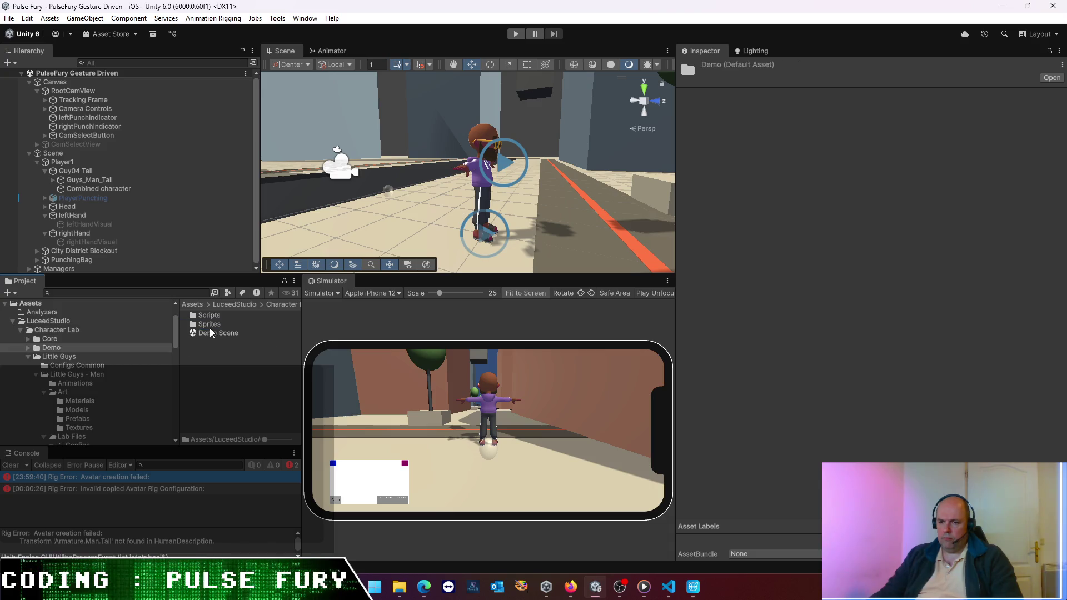
left_click(106, 357)
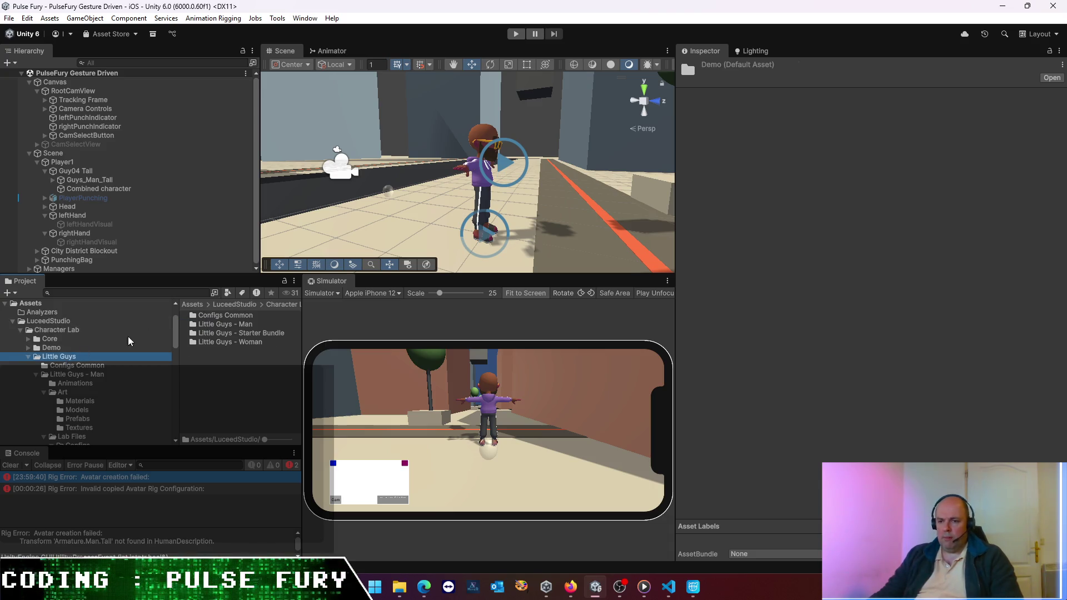
left_click(63, 375)
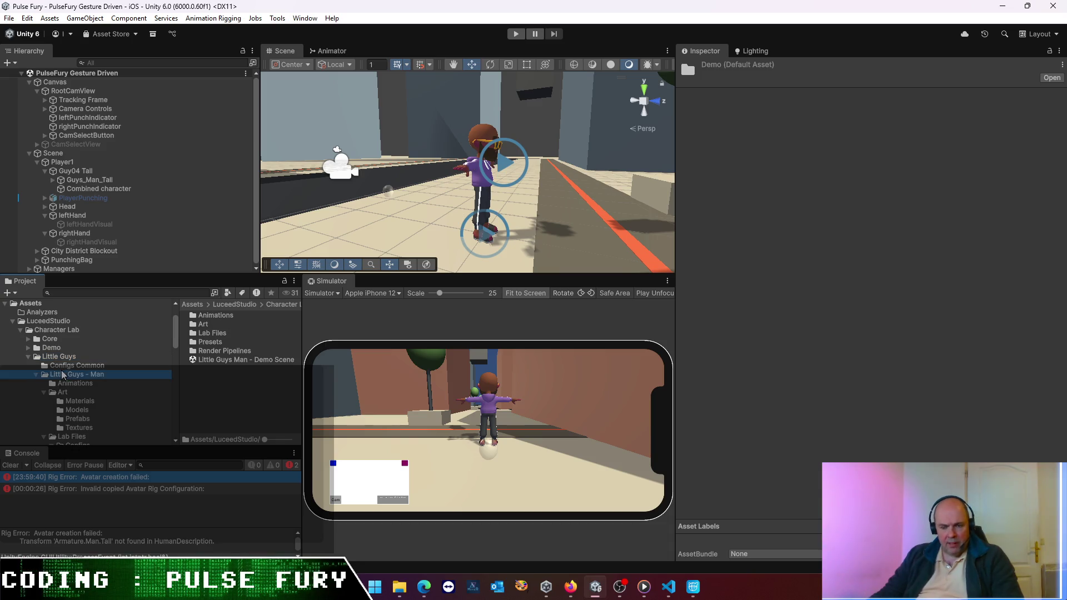
left_click(47, 368)
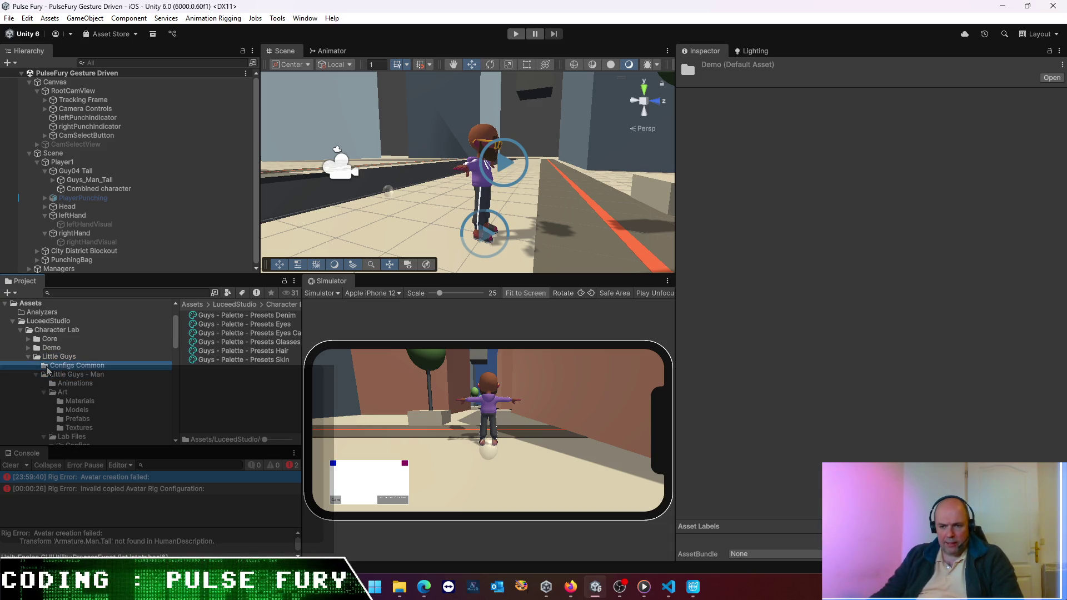
- Collapse the Character Lab and MediaPipeUnity trees and open Pulse Fury > Animation > LittleGuy
left_click(20, 330)
left_click(17, 321)
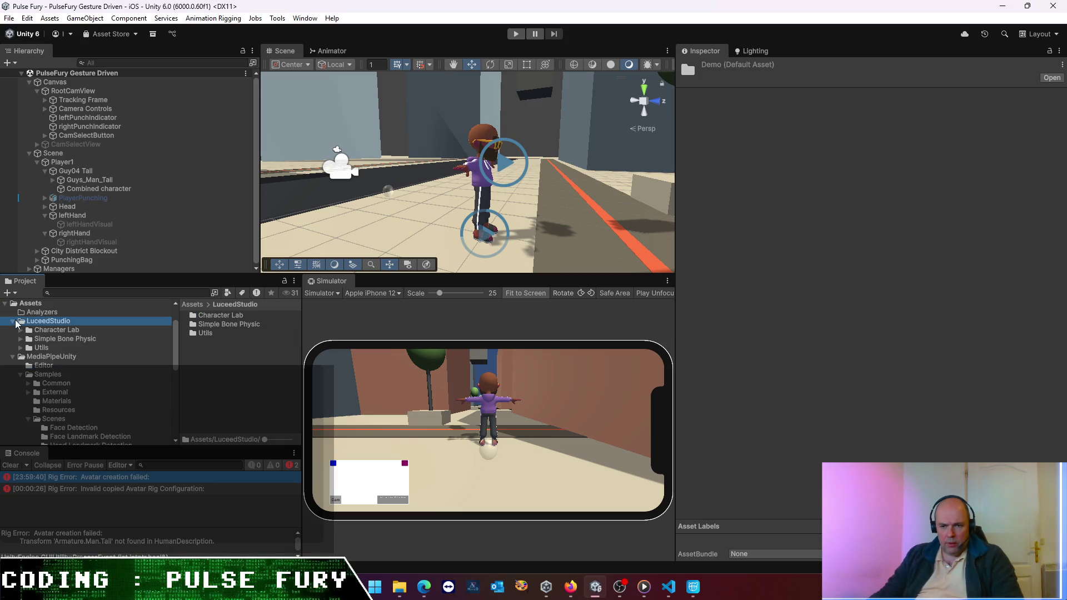
left_click(12, 355)
left_click(44, 383)
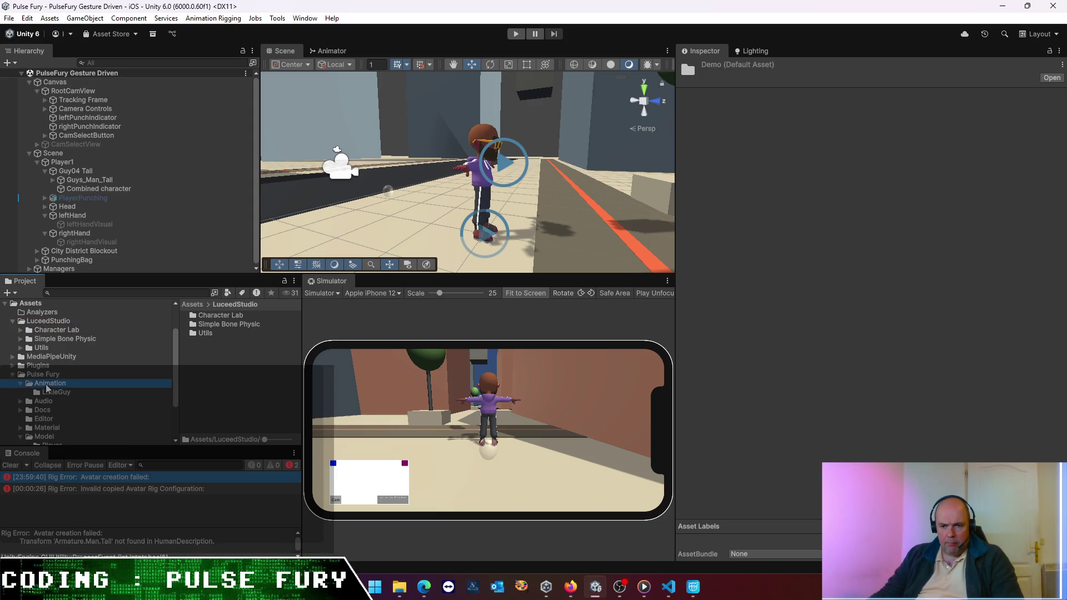
left_click(55, 392)
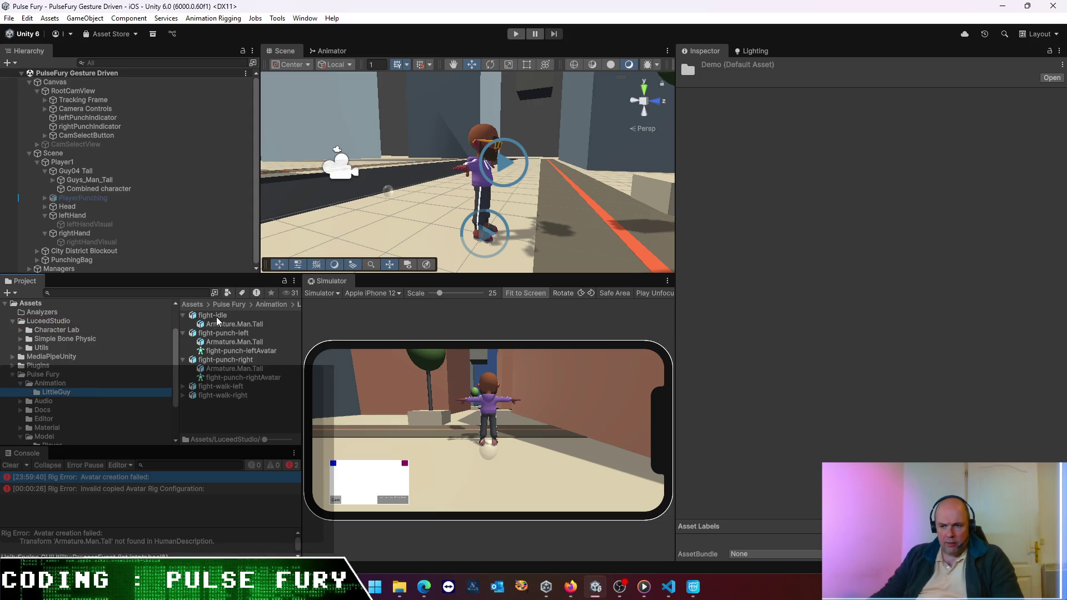
- Give fight-idle's rig the Source avatar Guys_Man_TallAvatar, clear the Console errors, and apply
left_click(217, 316)
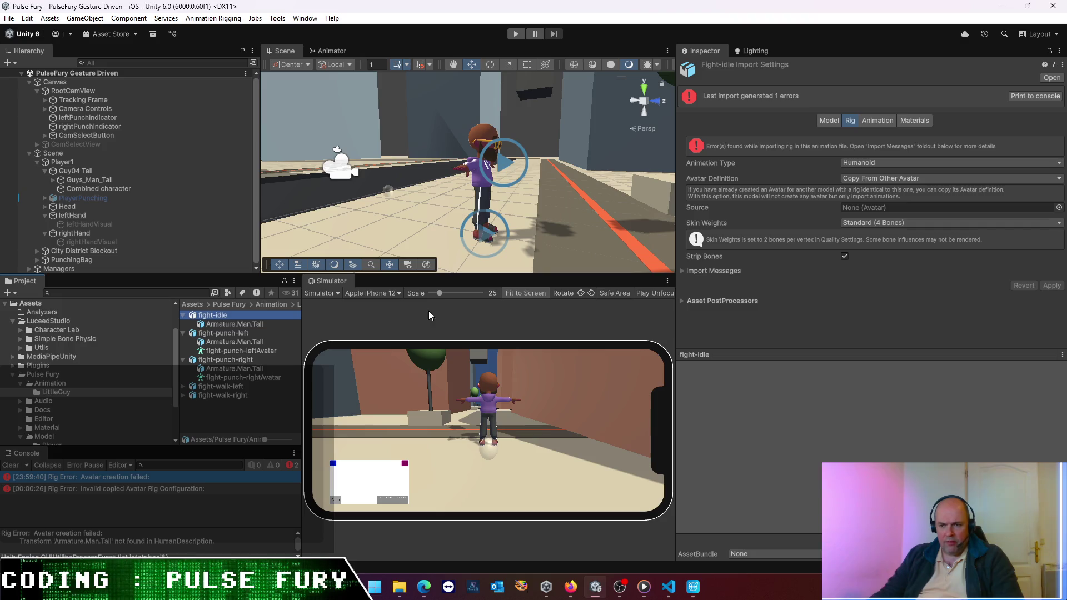
left_click(827, 122)
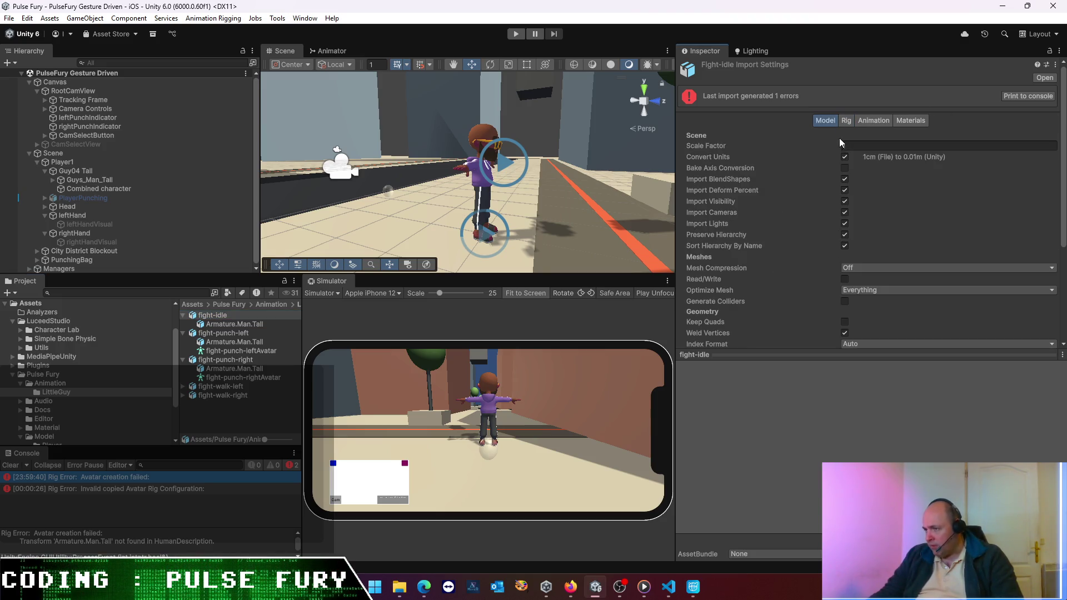
left_click(850, 121)
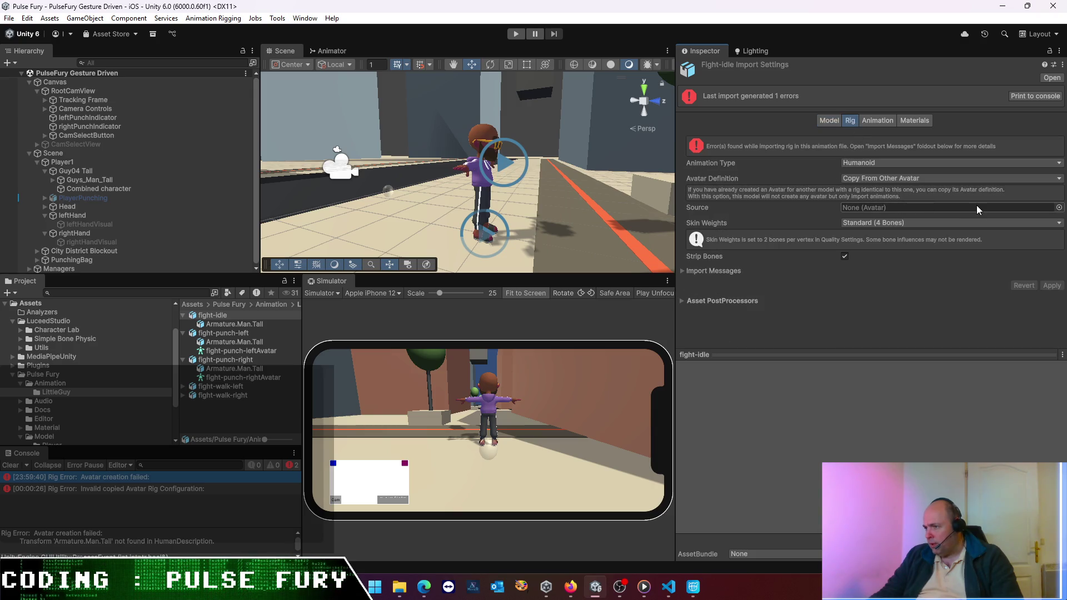
left_click(1059, 207)
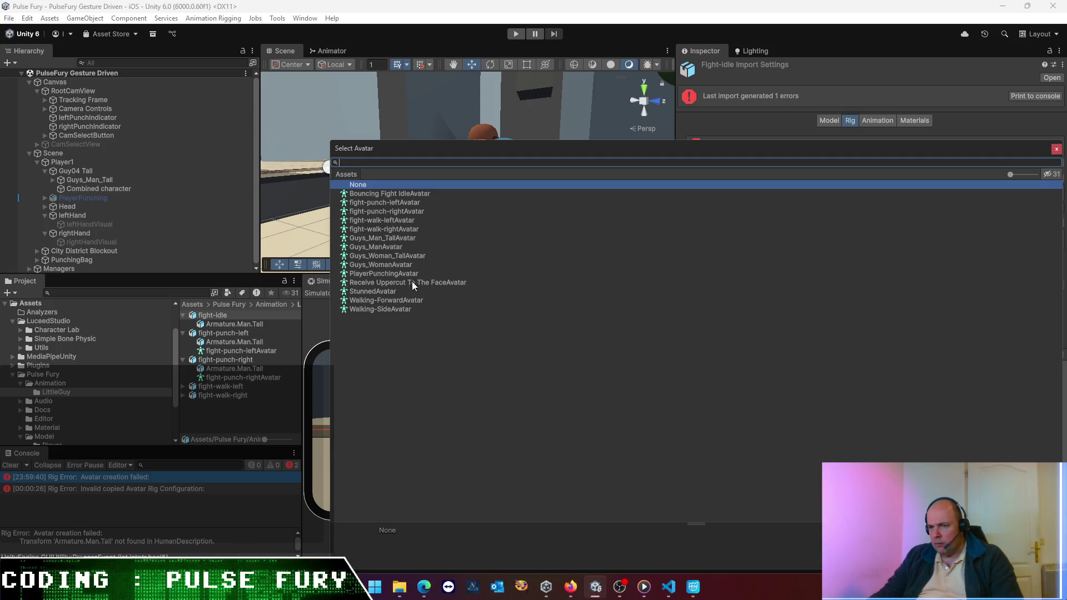
left_click(404, 238)
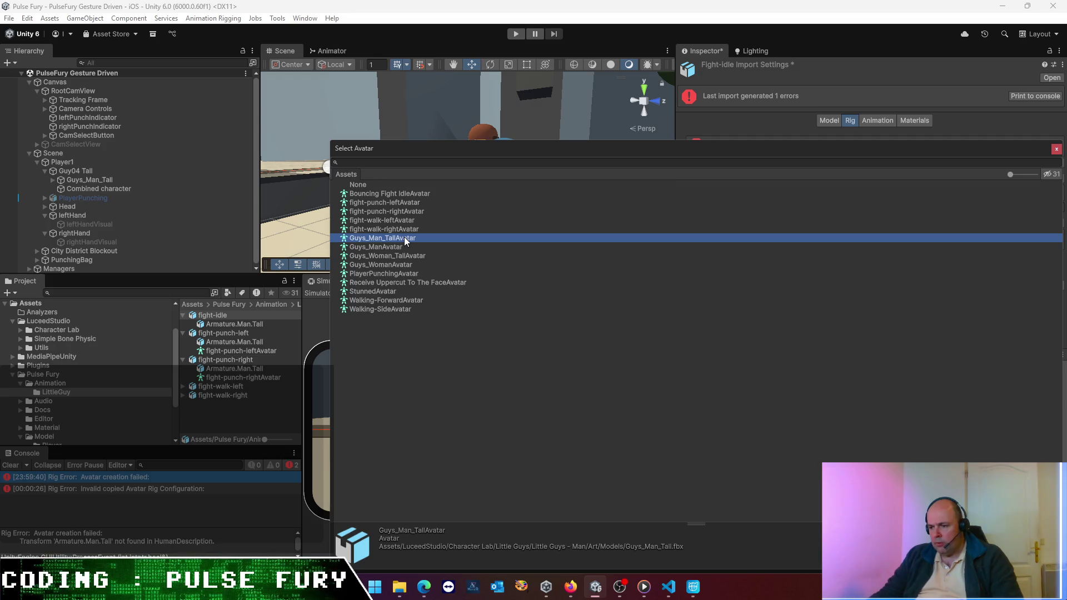
double_click(404, 237)
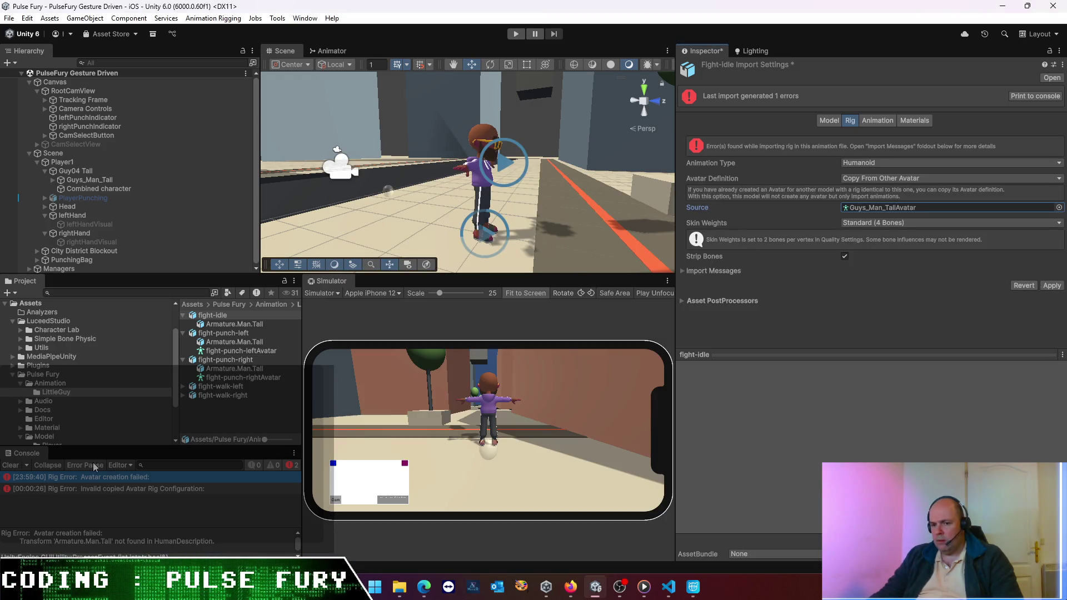
left_click(12, 469)
left_click(12, 469)
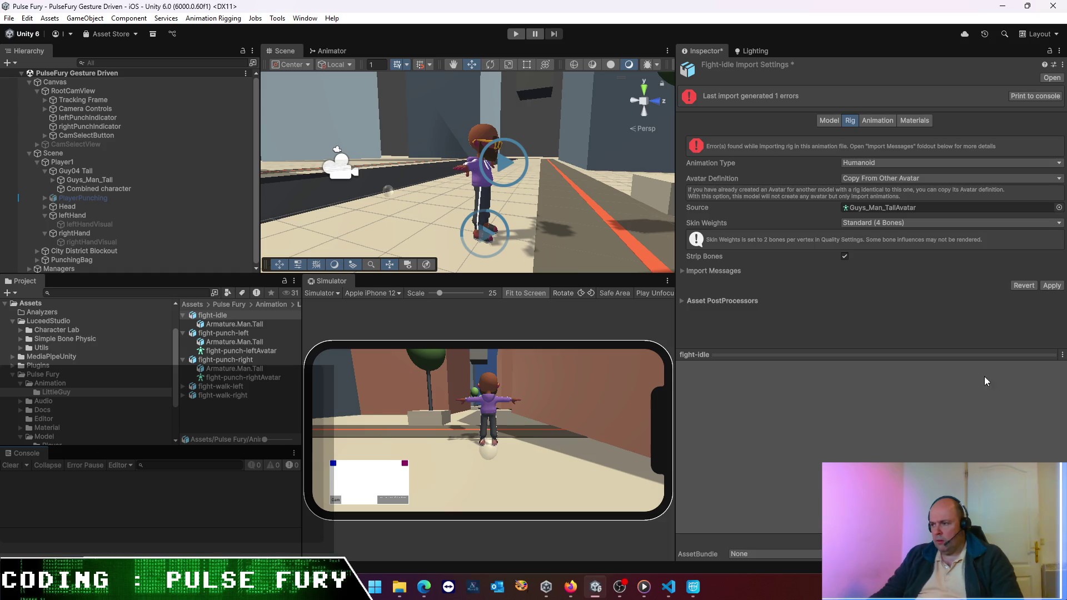
left_click(1052, 285)
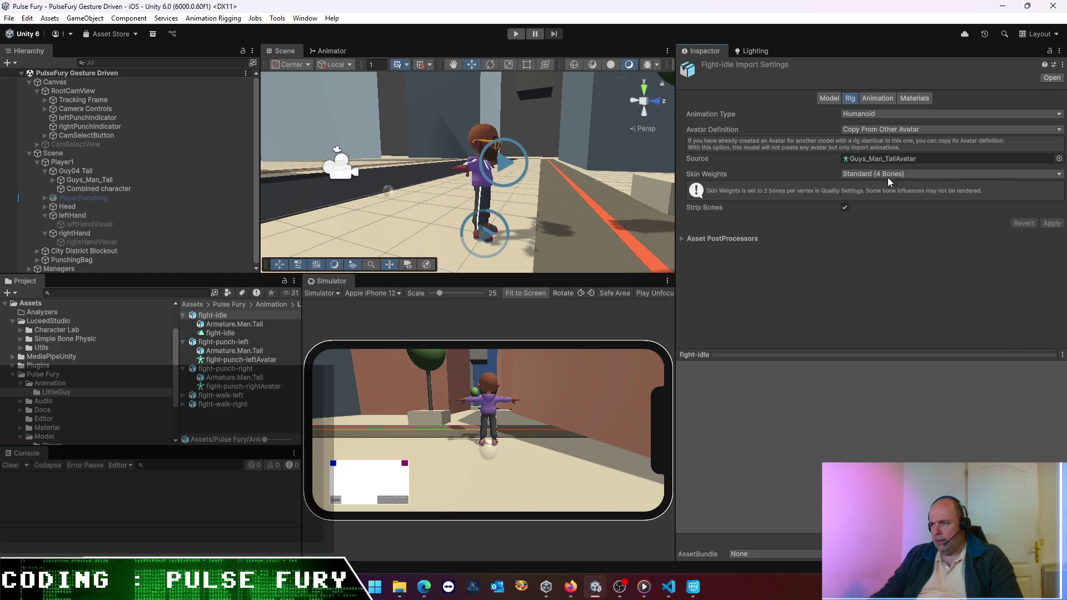
left_click(829, 98)
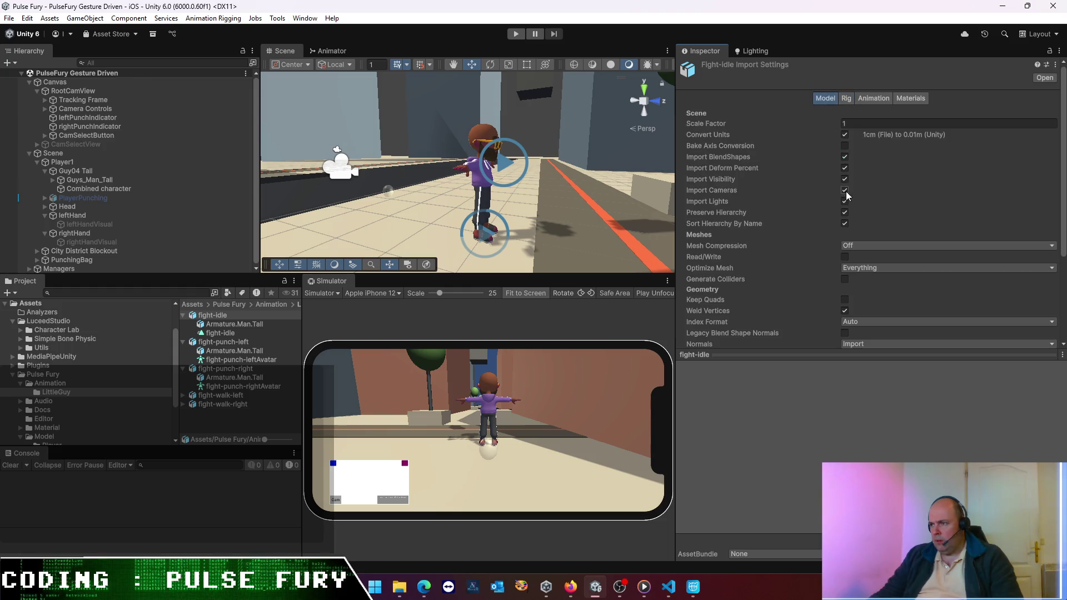
- Set fight-punch-left to Copy From Other Avatar using Guys_Man_TallAvatar, apply, then select fight-punch-right
left_click(212, 342)
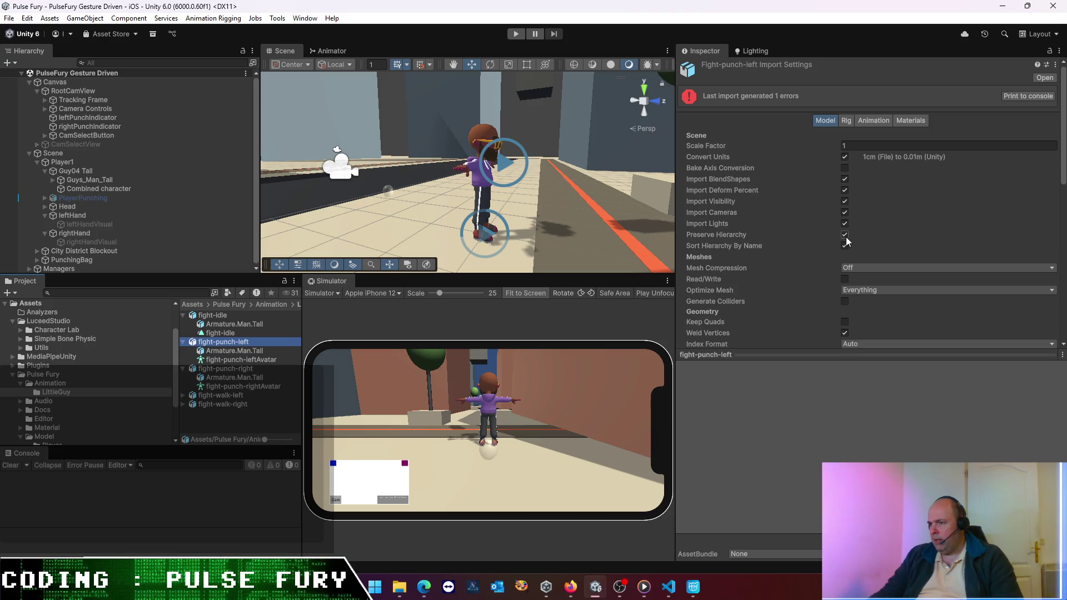
left_click(845, 121)
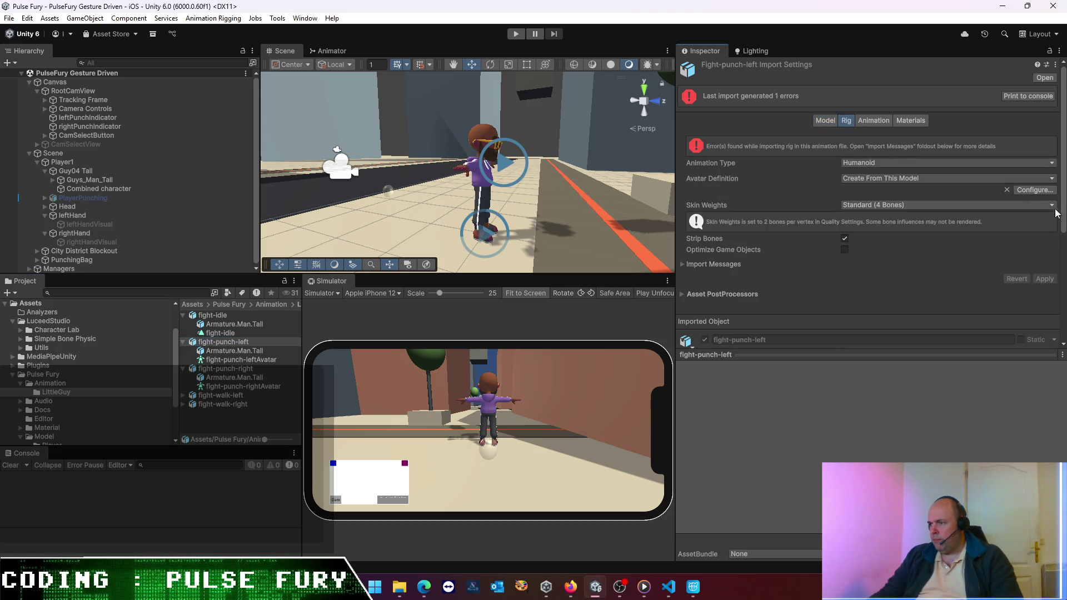
left_click(1050, 178)
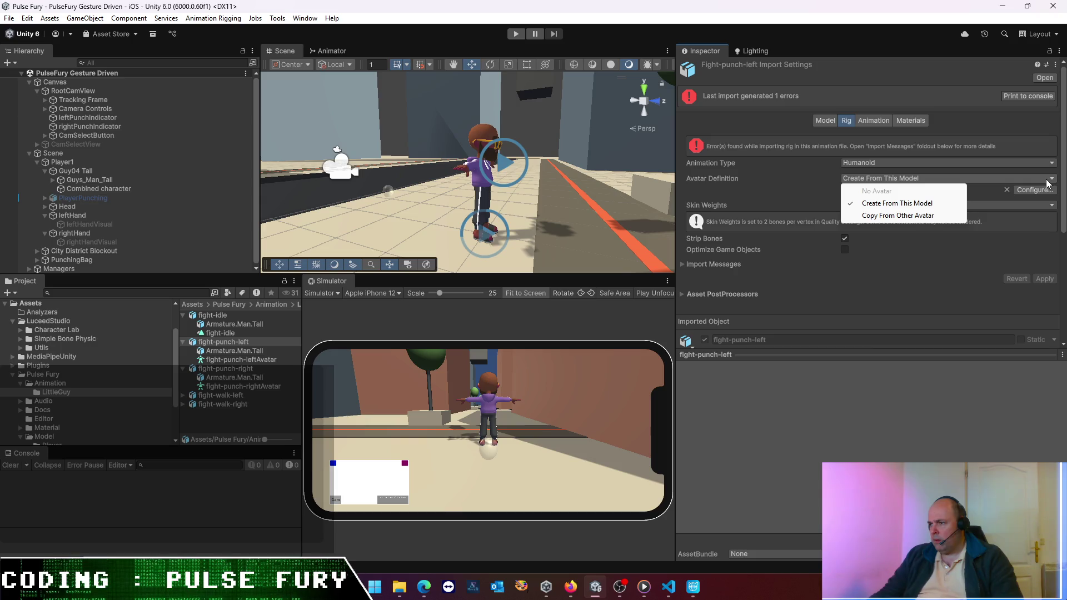
left_click(939, 216)
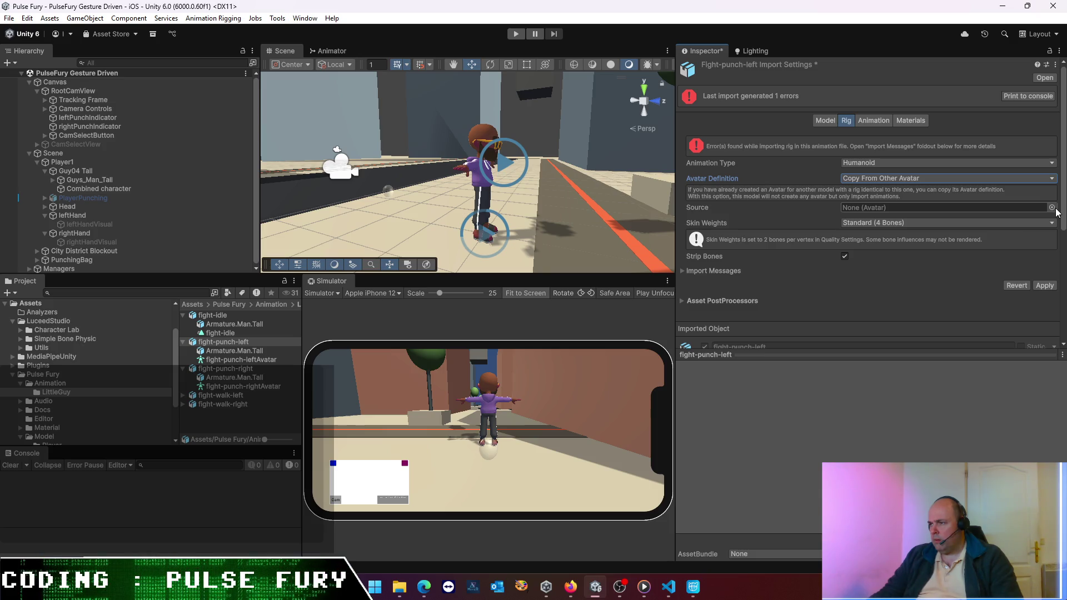
left_click(1052, 208)
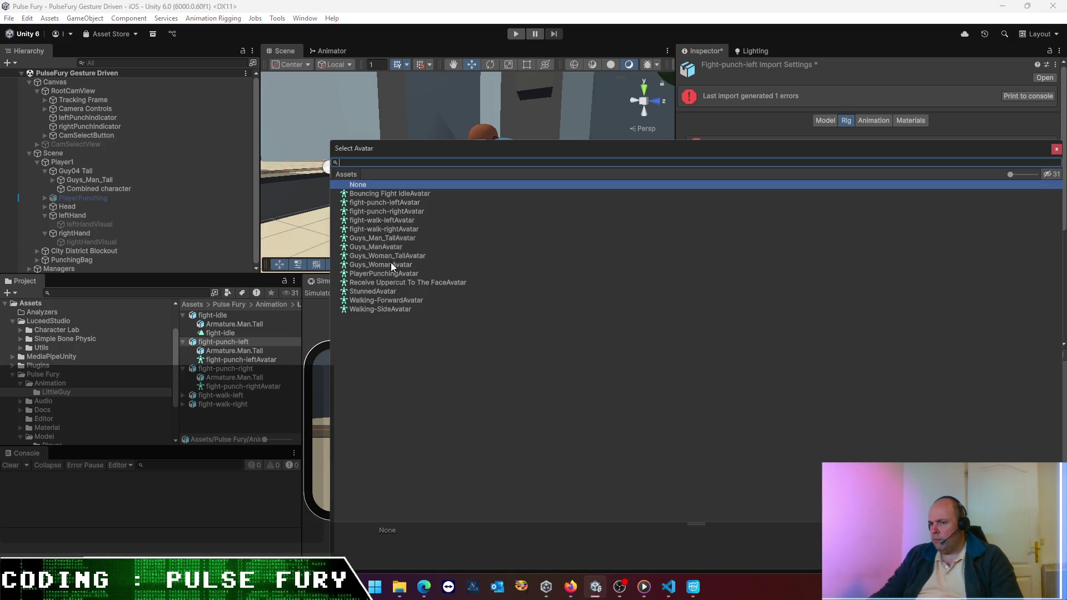
double_click(399, 238)
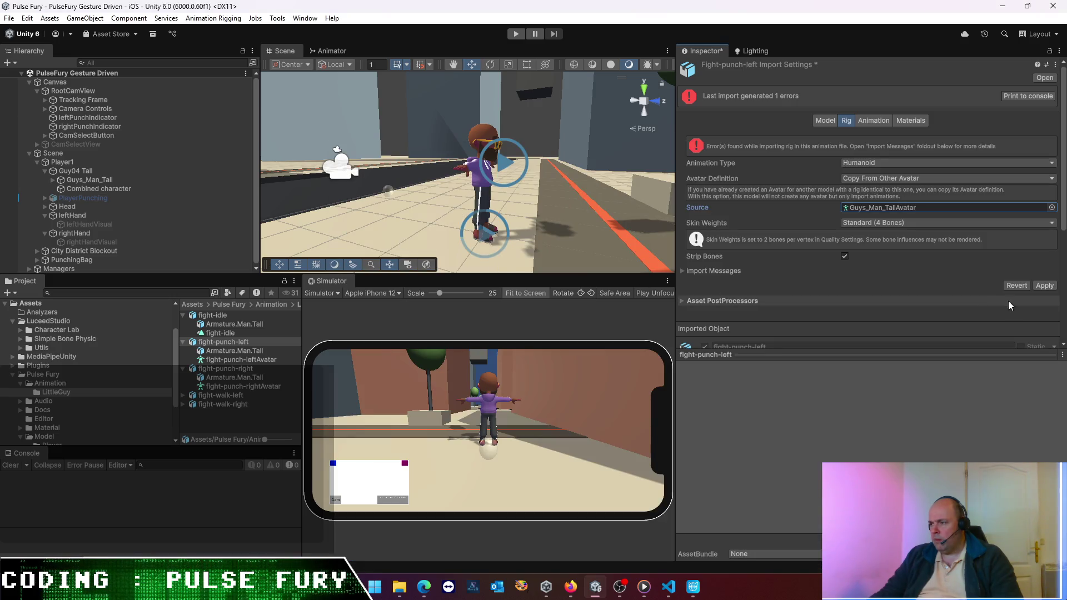
left_click(1044, 286)
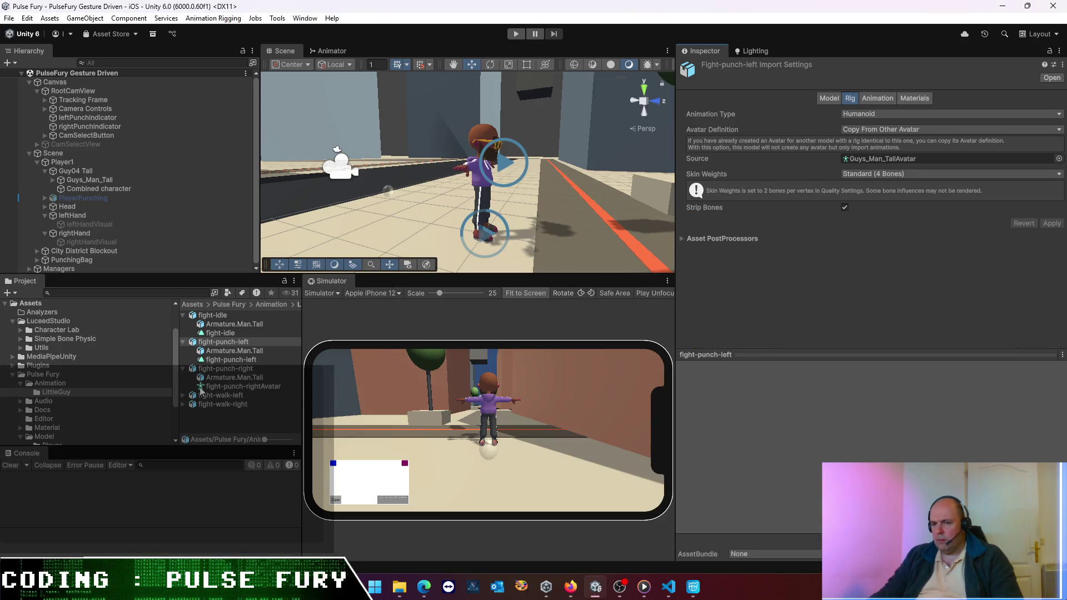
left_click(221, 369)
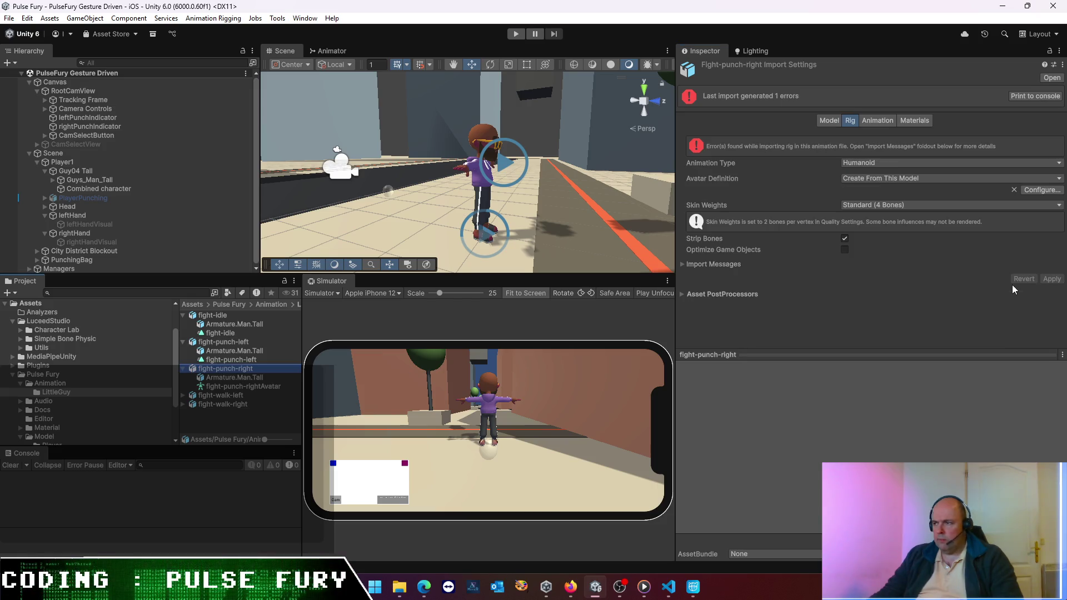
- Set fight-punch-right to Copy From Other Avatar with Source Guys_Man_TallAvatar, apply, then select fight-walk-left
left_click(826, 120)
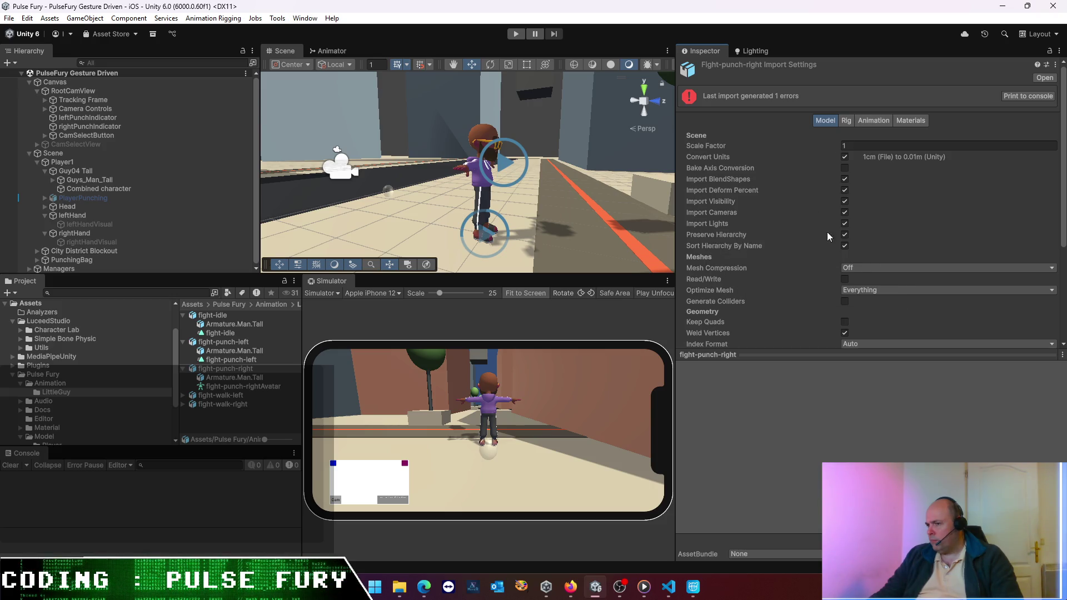
left_click(847, 120)
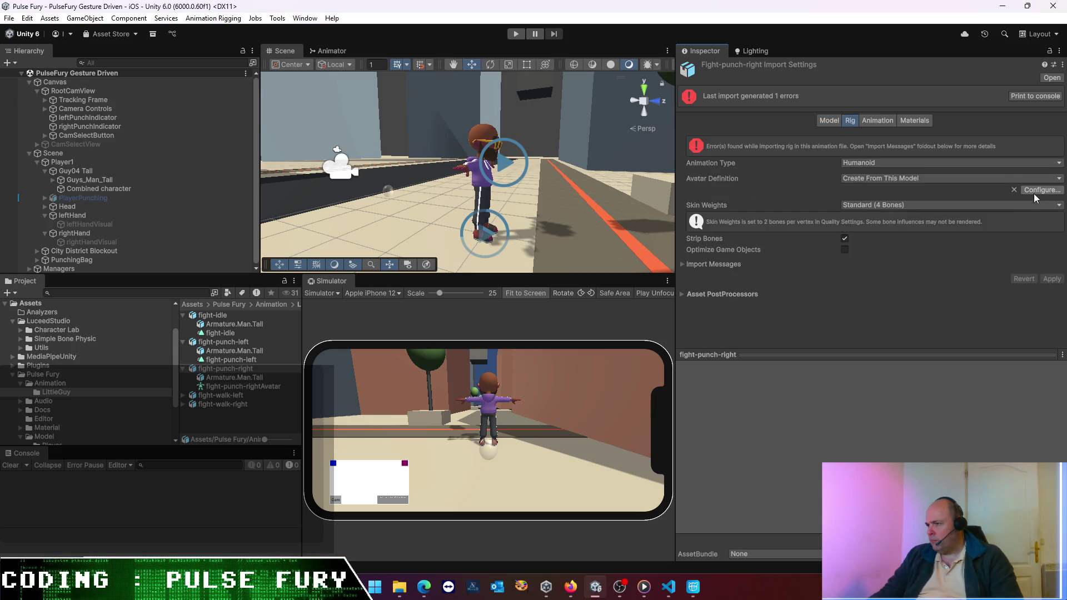
left_click(1057, 178)
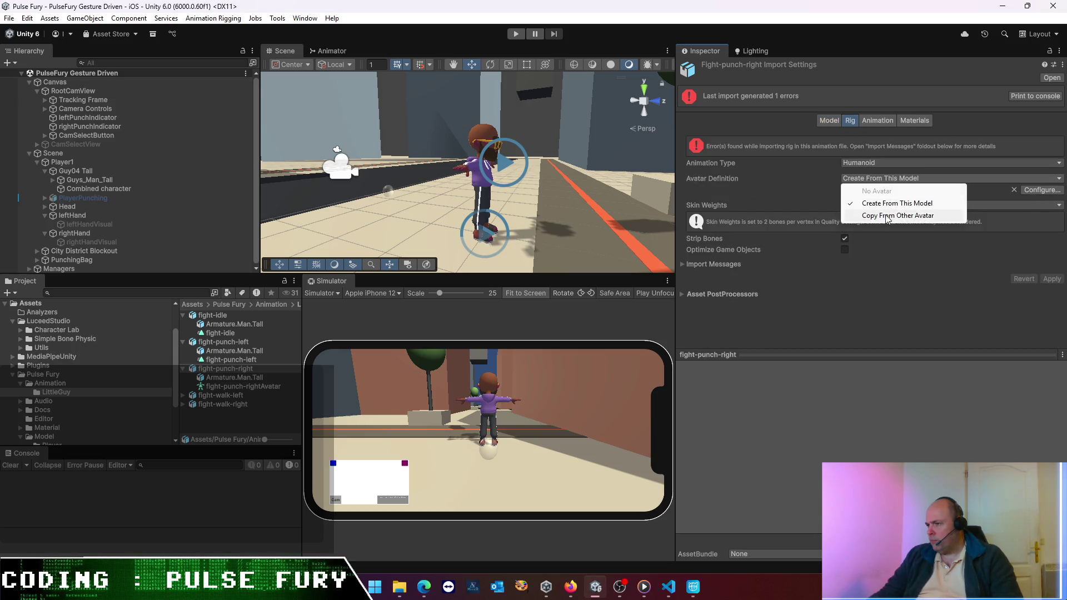
left_click(856, 216)
left_click(1058, 207)
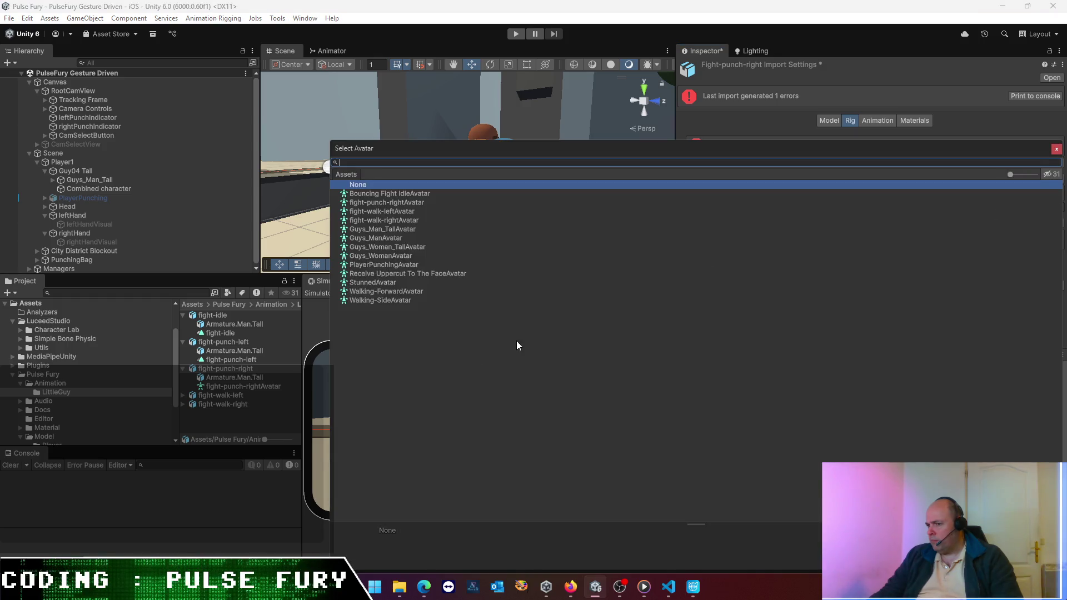
double_click(397, 230)
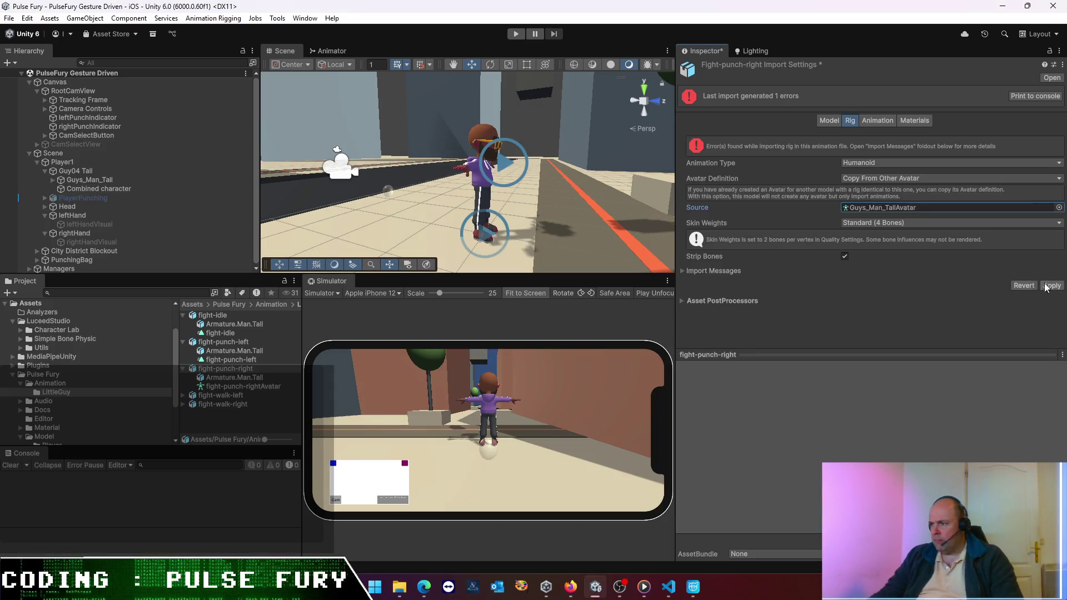
left_click(1061, 289)
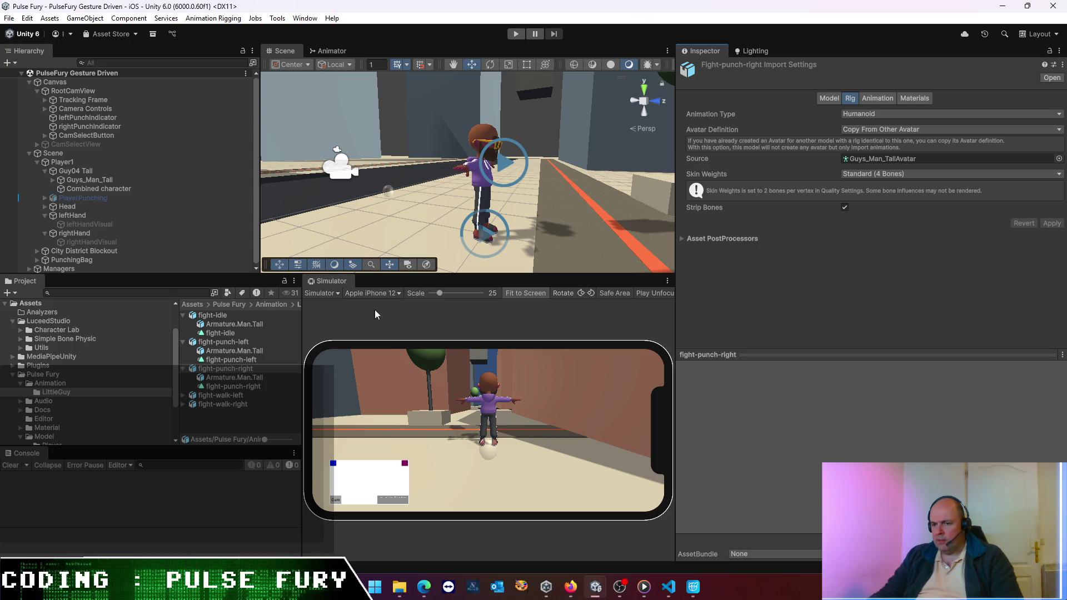
left_click(207, 398)
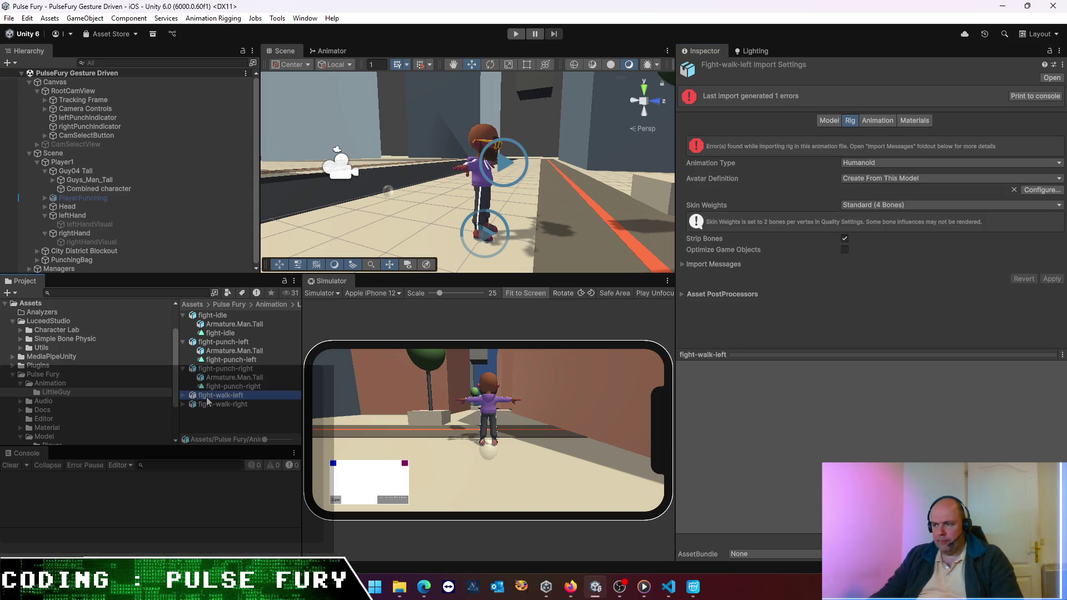
- Set fight-walk-left to Copy From Other Avatar with Source Guys_Man_TallAvatar, apply, then reselect fight-punch-right
left_click(830, 120)
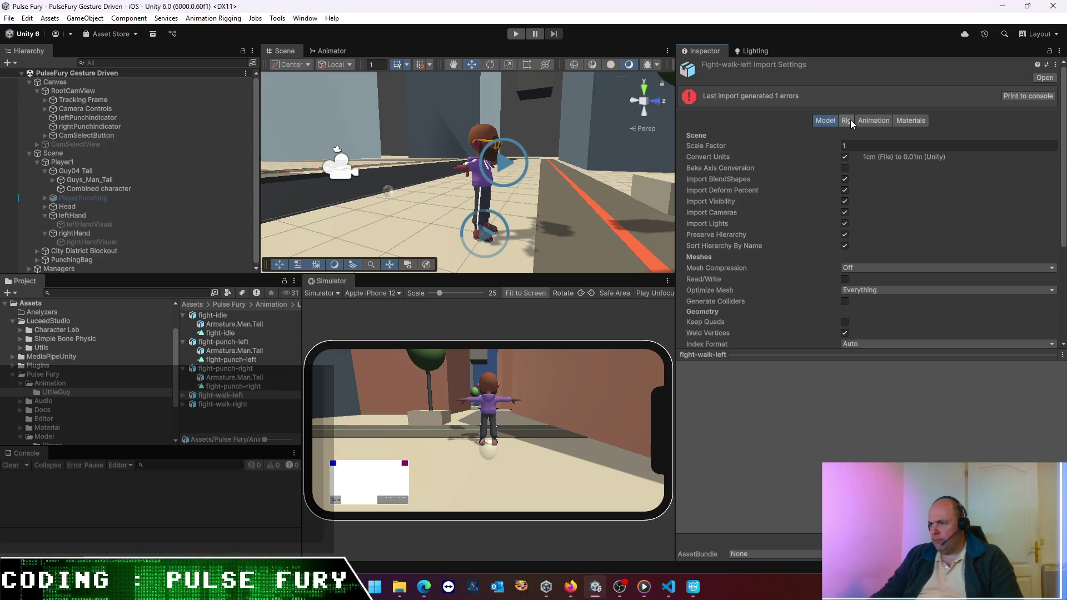
left_click(849, 120)
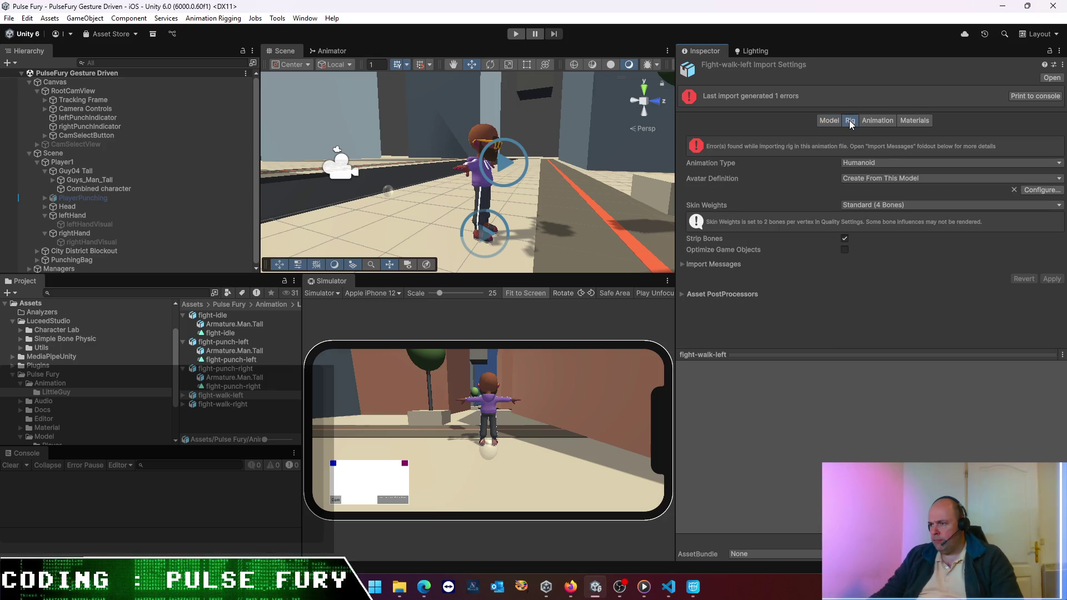
left_click(1046, 179)
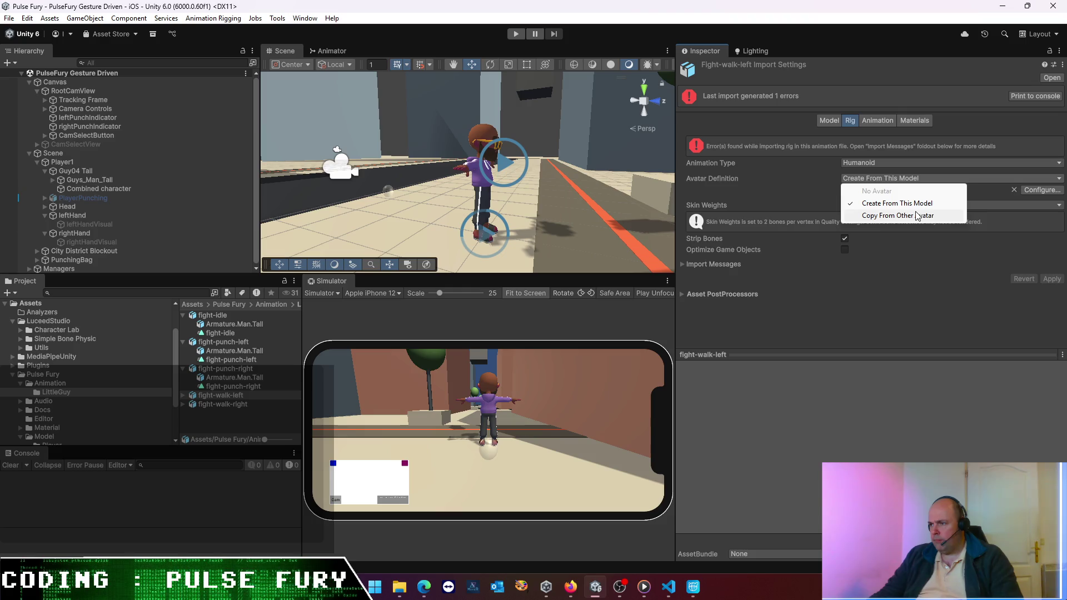
left_click(897, 215)
left_click(1058, 208)
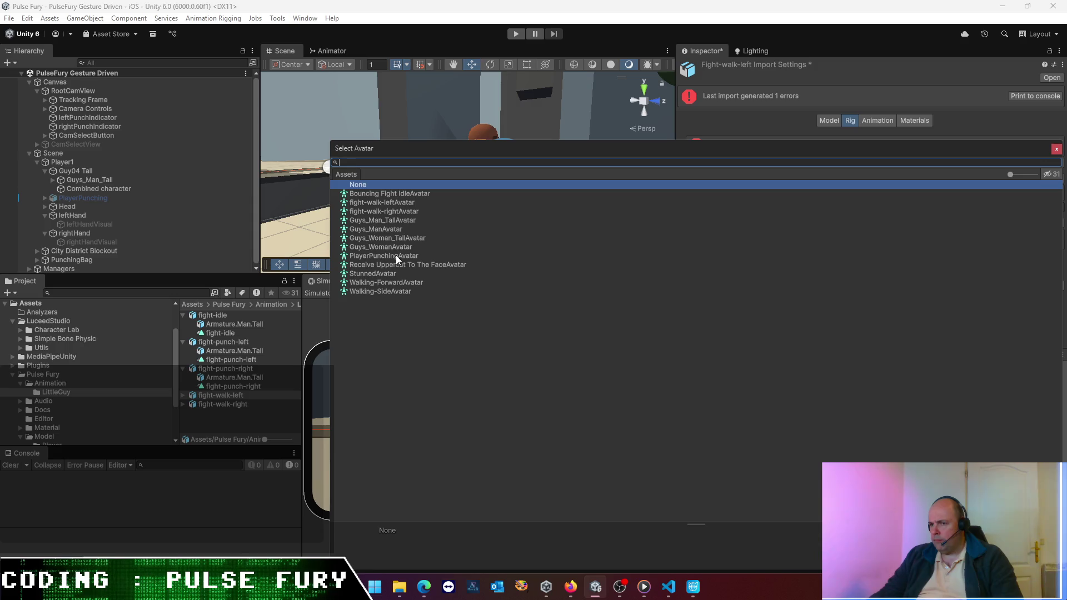
double_click(395, 221)
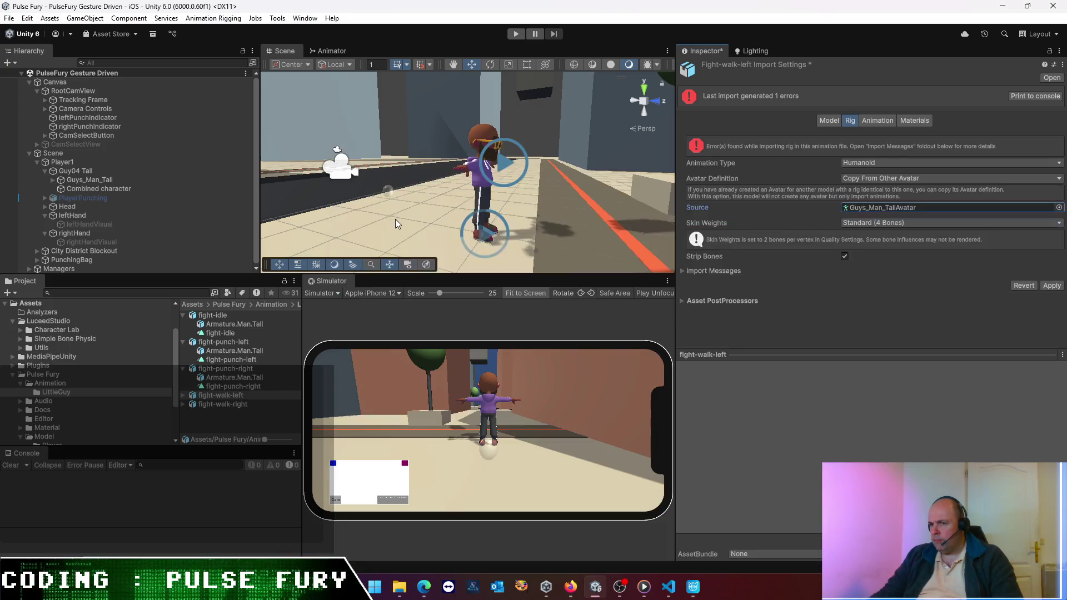
left_click(1050, 285)
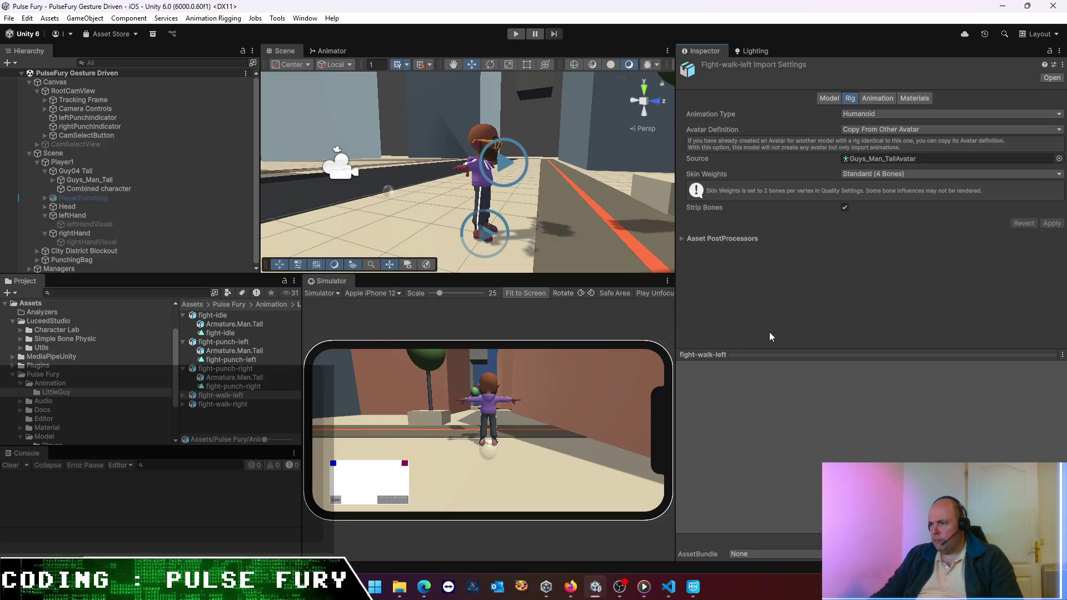
left_click(221, 371)
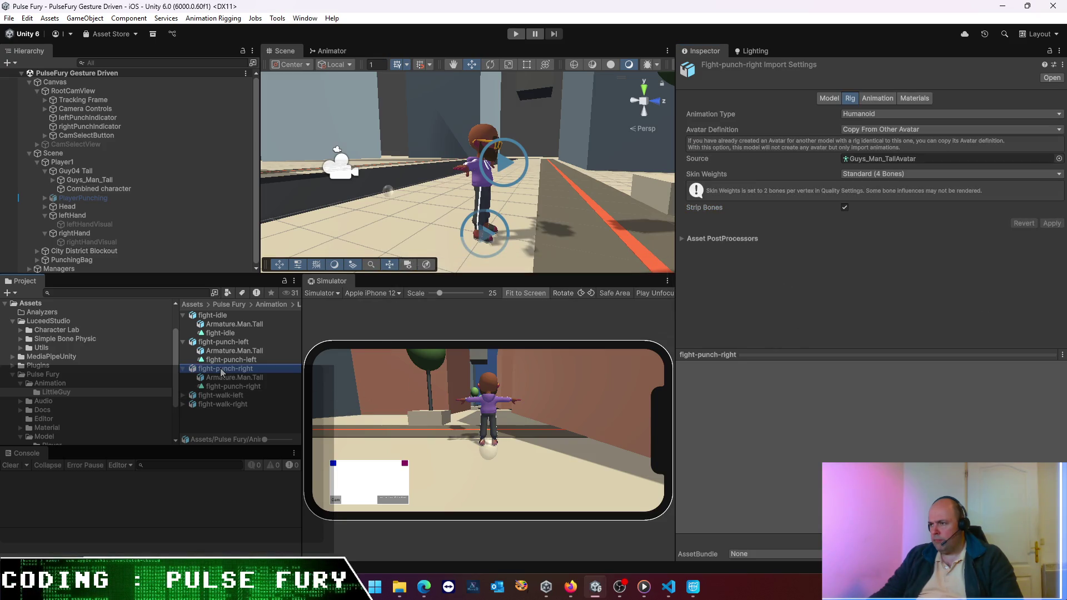
- Set fight-walk-right to Copy From Other Avatar with Source Guys_Man_TallAvatar and apply
left_click(224, 393)
left_click(228, 404)
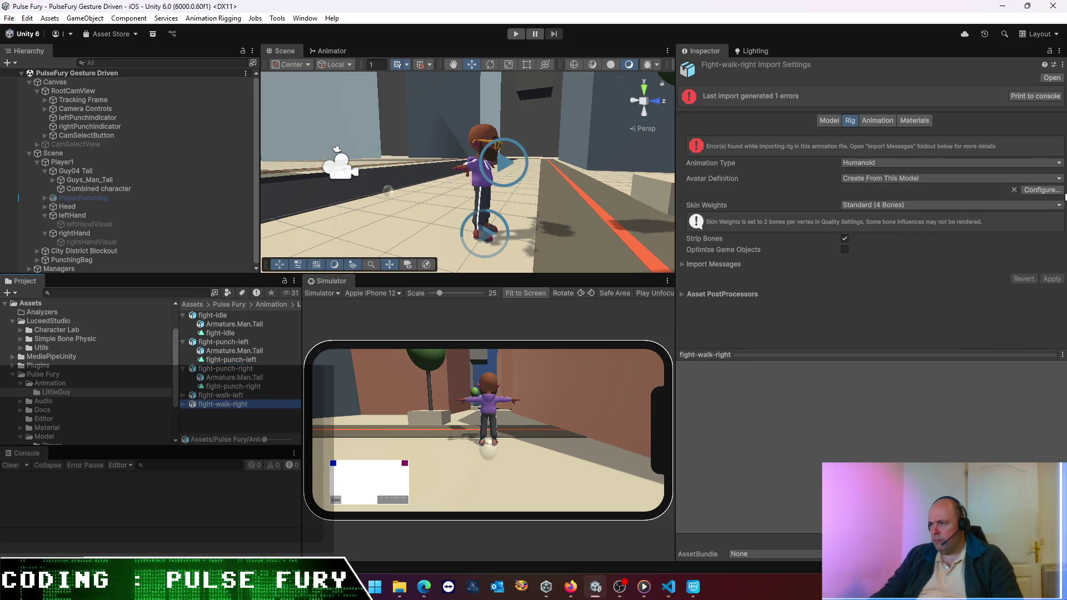
left_click(1055, 181)
left_click(902, 217)
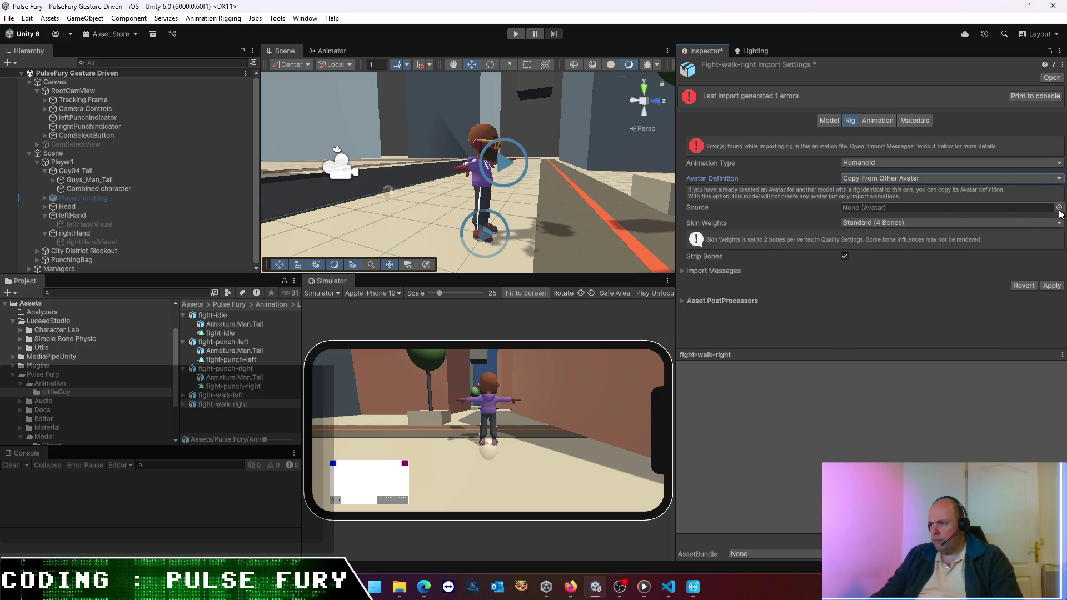
left_click(1059, 207)
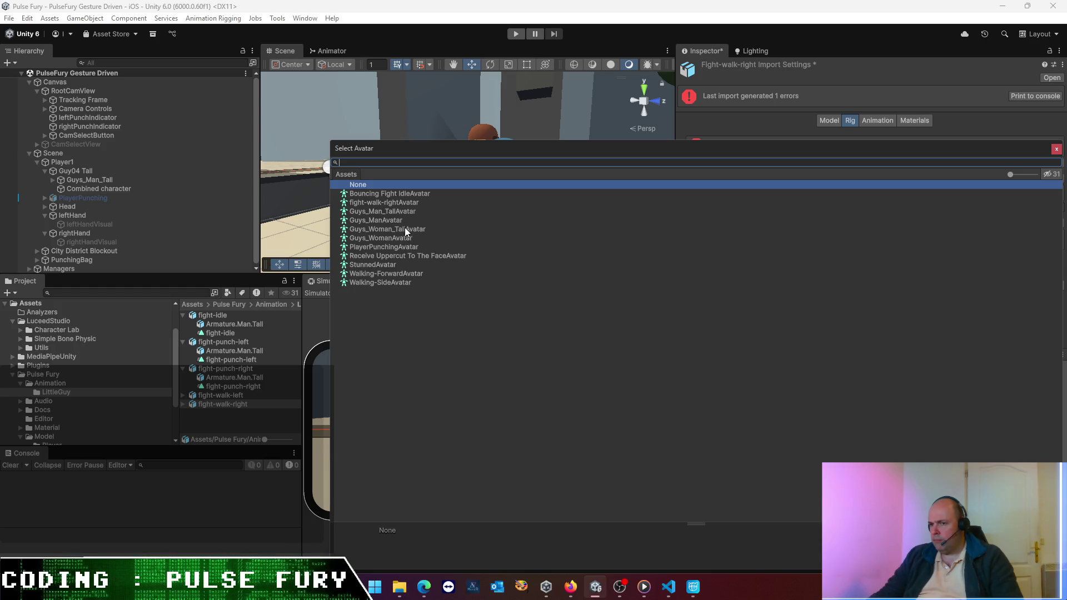
double_click(395, 211)
left_click(1051, 286)
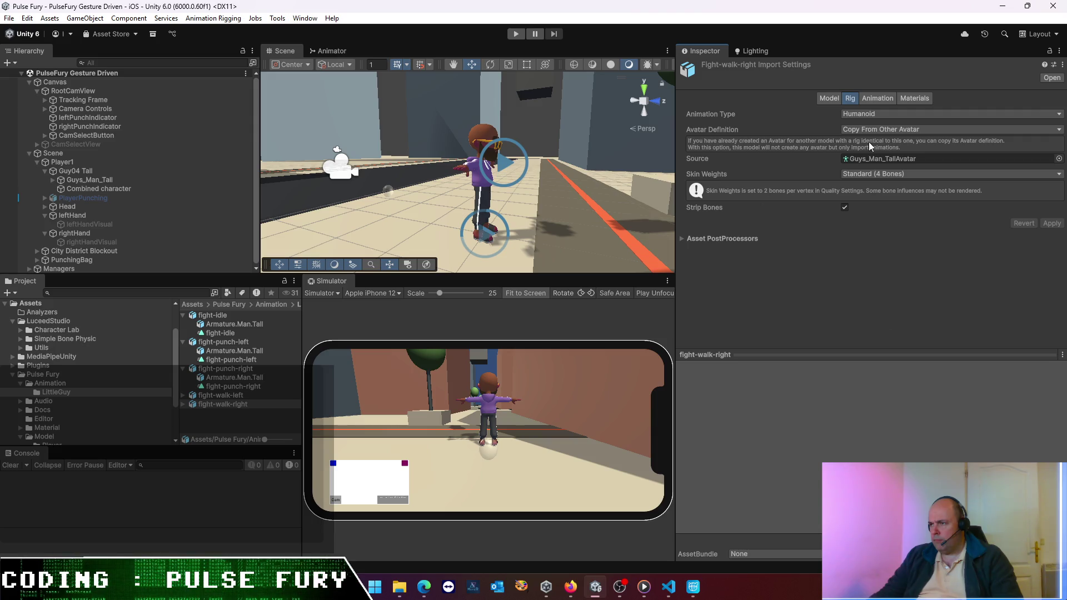
- Play the fight-walk-right animation preview and enlarge the preview area
left_click(872, 102)
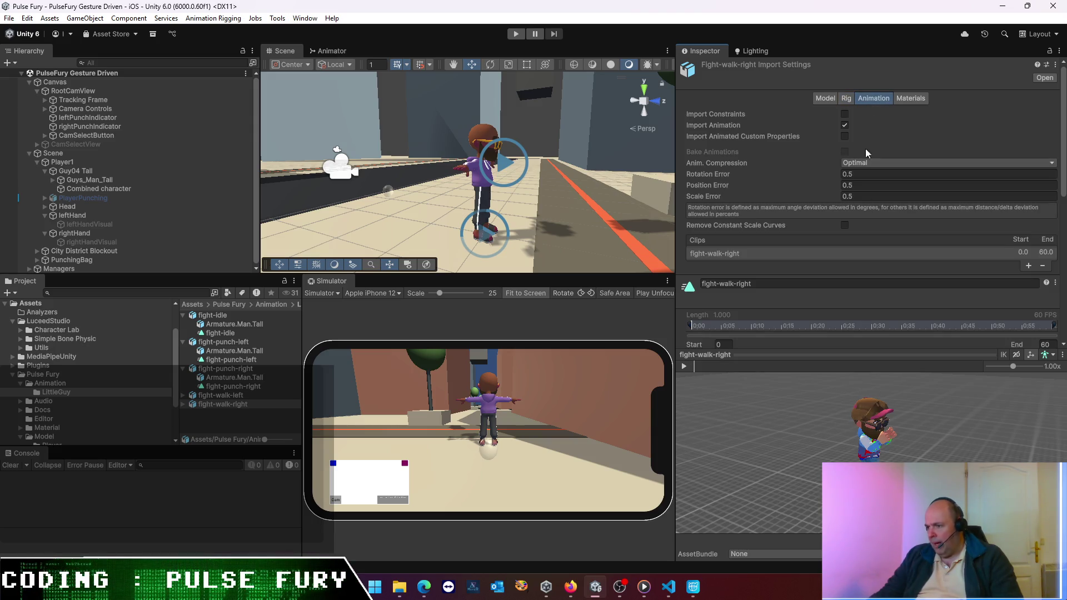
left_click(684, 366)
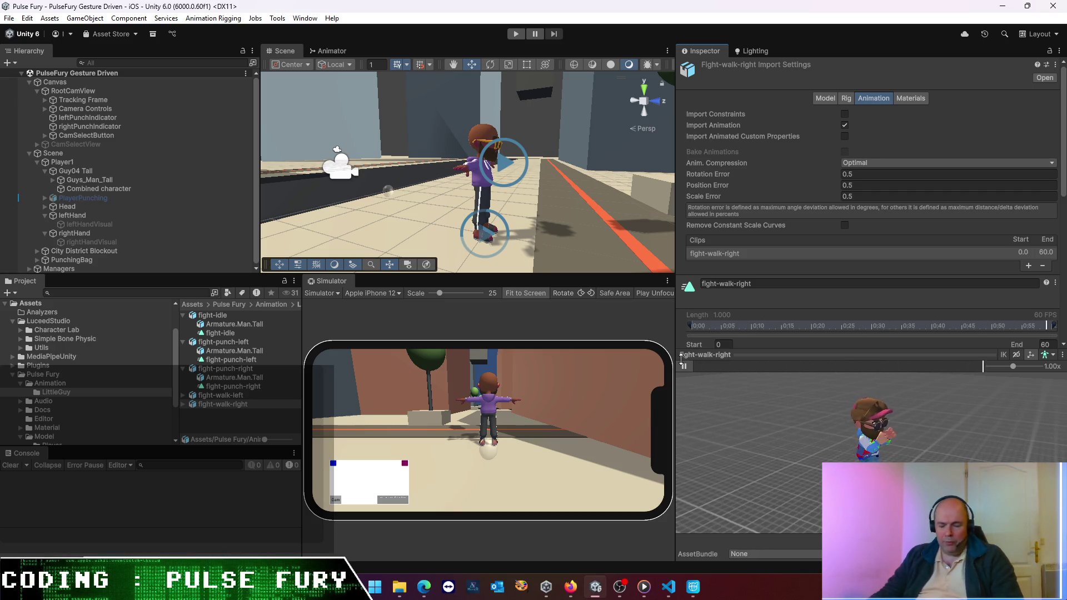
mouse_move(879, 349)
left_mouse_down()
mouse_move(906, 248)
mouse_move(902, 379)
left_mouse_up()
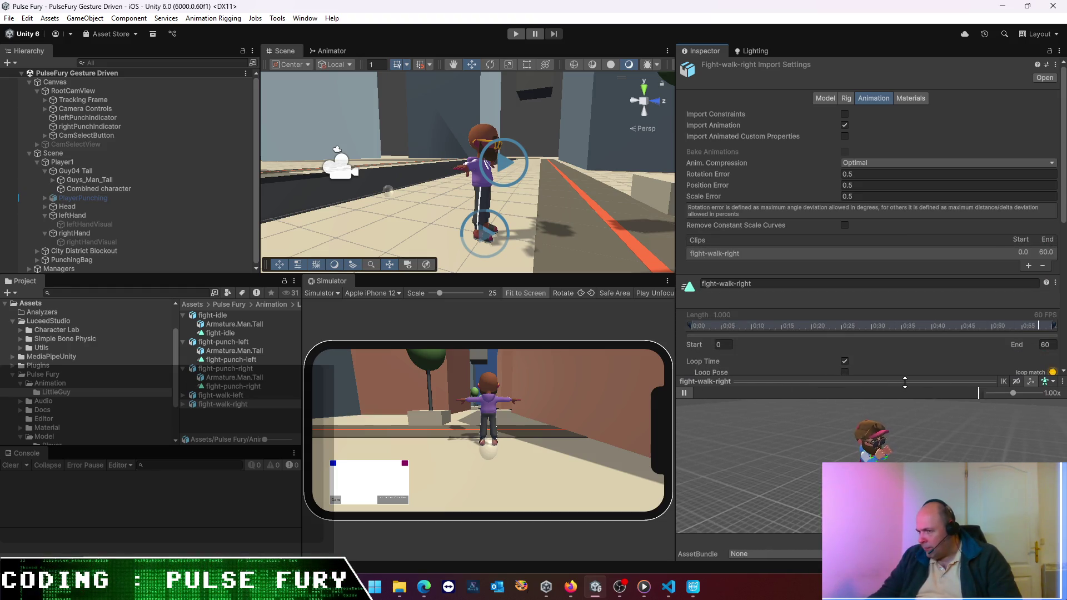
- Review the import settings of fight-idle, fight-punch-left and fight-punch-right
left_click(227, 318)
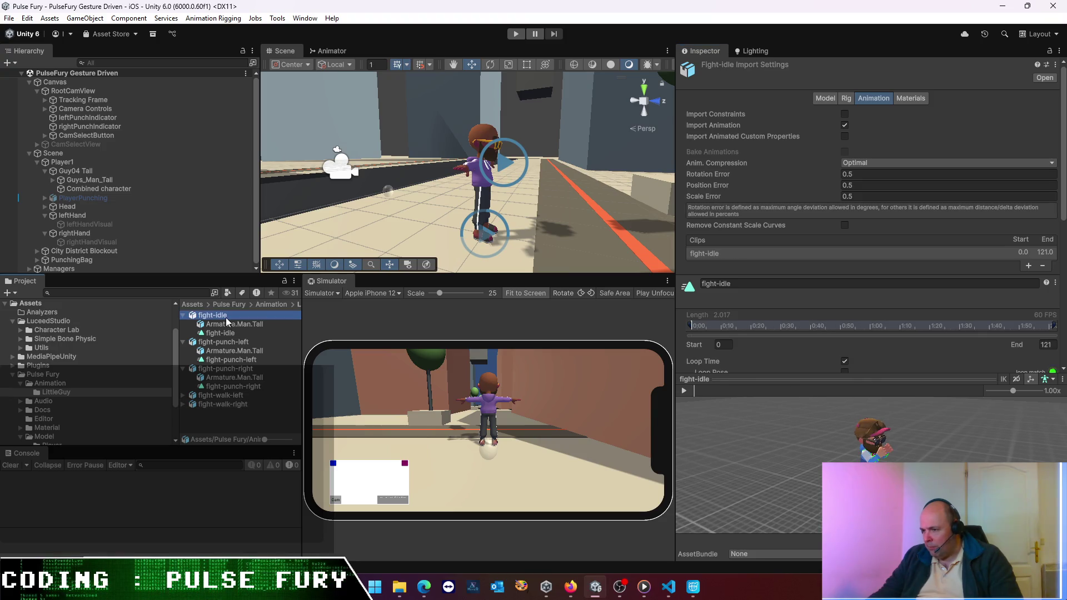
left_click(224, 341)
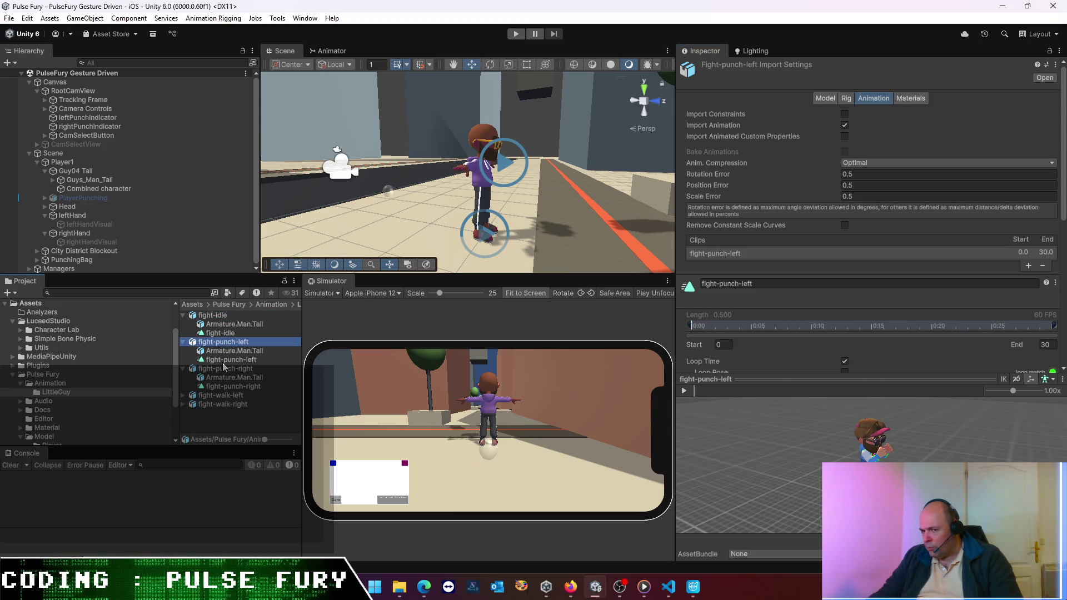
left_click(227, 369)
- Enter Play mode and widen the Scene and Simulator views to watch the webcam-tracked character
left_click(515, 34)
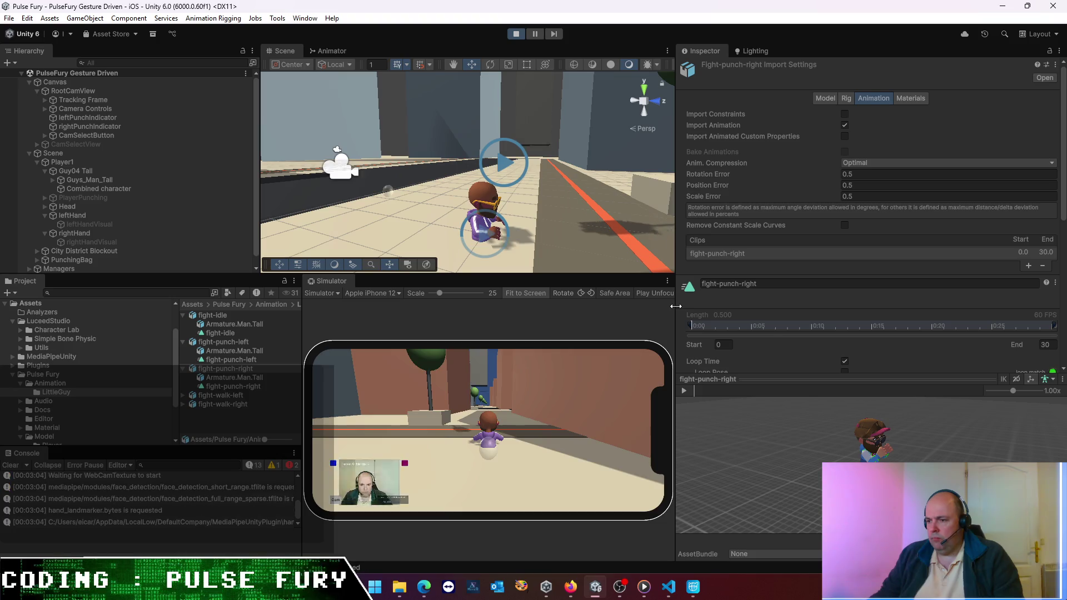
mouse_move(676, 307)
left_mouse_down()
mouse_move(744, 308)
mouse_move(723, 308)
left_mouse_up()
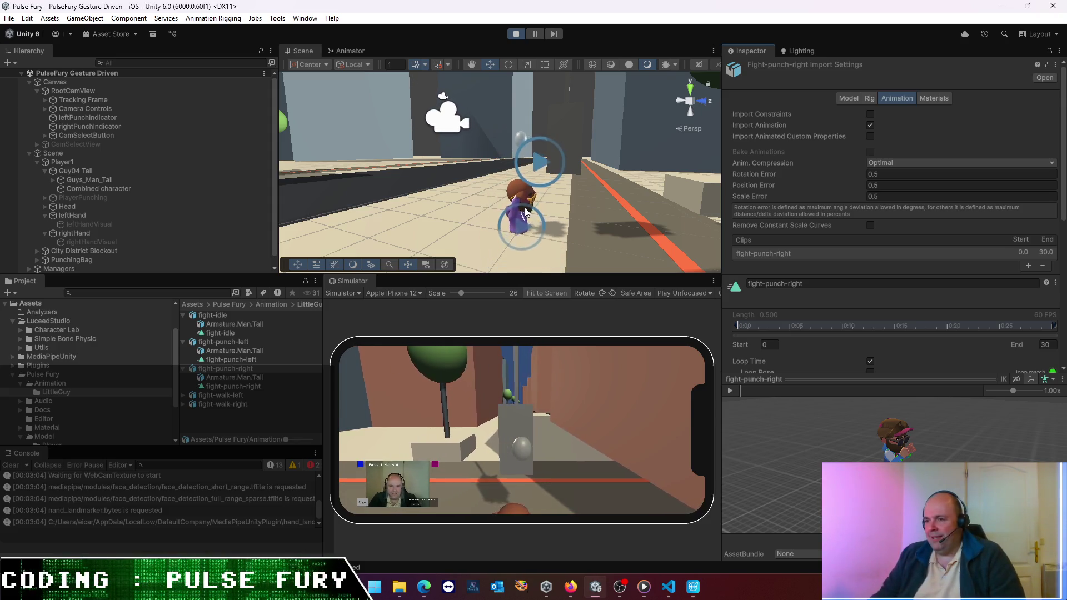
- Set Player1's Transform Position Y to 0.94 and show its Animator graph with fight-idle as default
left_click(136, 162)
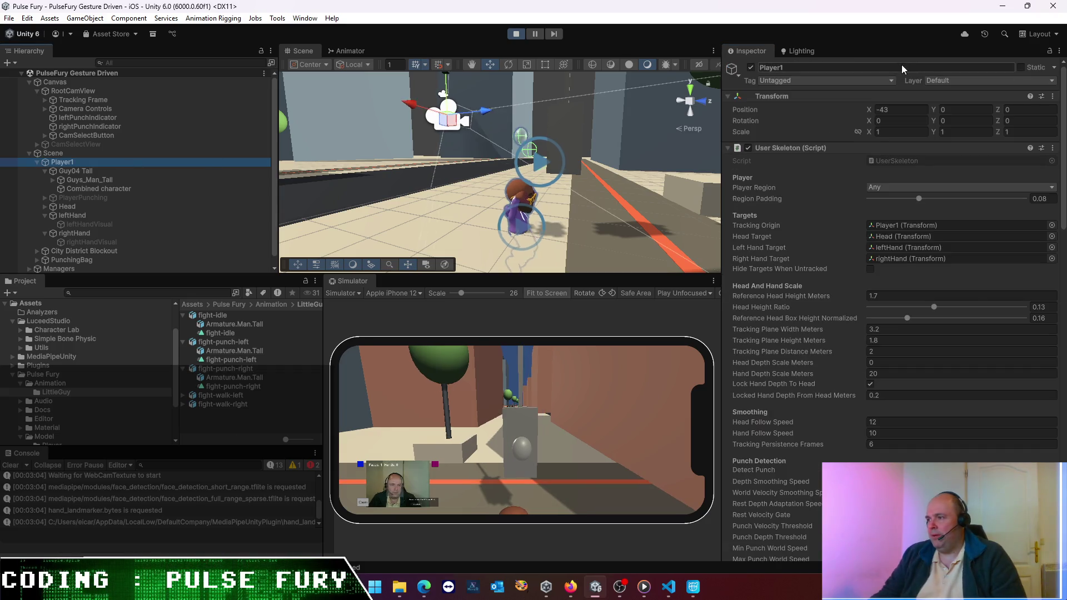
left_click(950, 110)
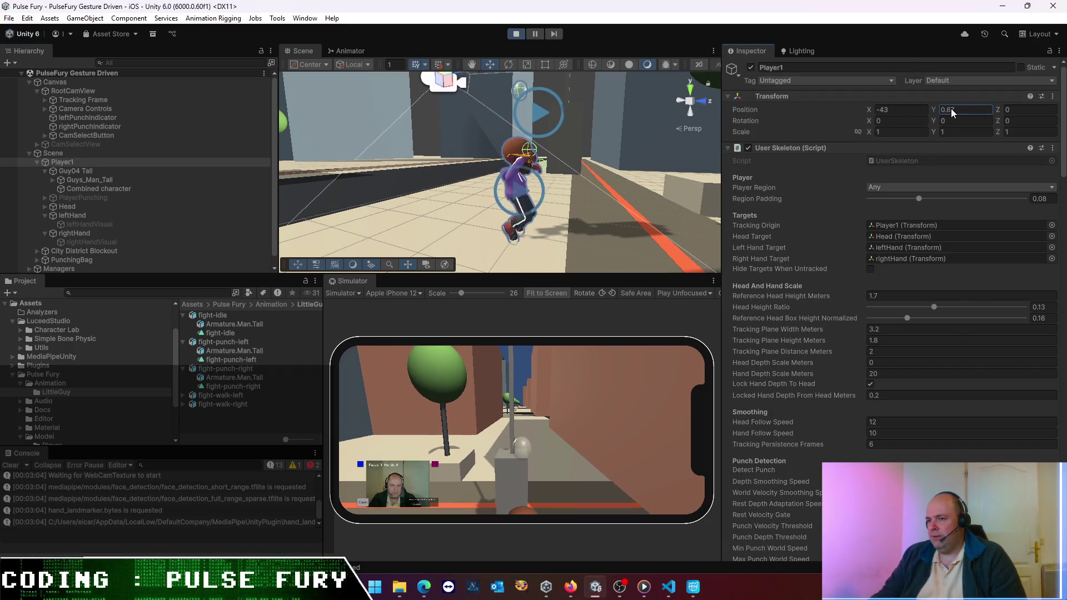
type("0.34")
mouse_move(940, 104)
left_mouse_down()
mouse_move(980, 108)
mouse_move(927, 98)
mouse_move(939, 102)
left_mouse_up()
type("0.94")
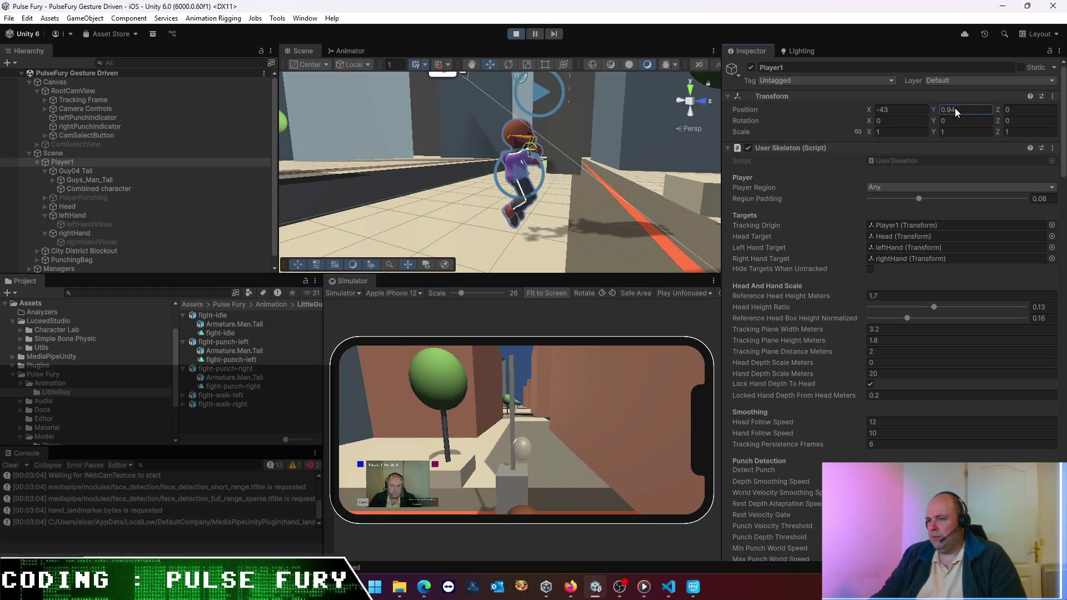
left_click(357, 49)
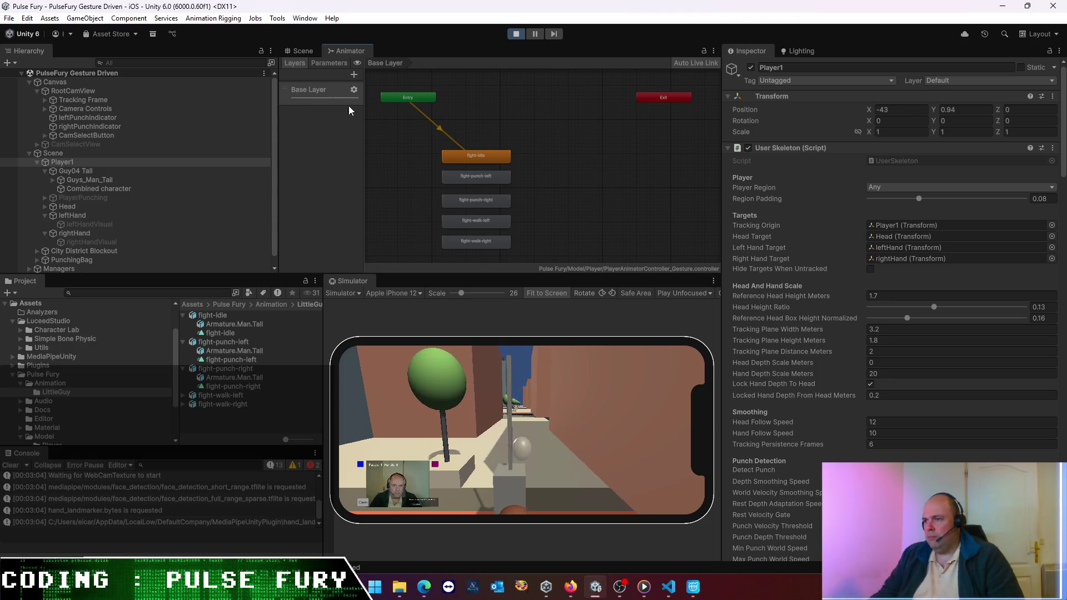
- Check Guys_Man_Tall's Animator, locate PlayerAnimatorController_Gesture, then open and preview the fight-idle clip
left_click(99, 174)
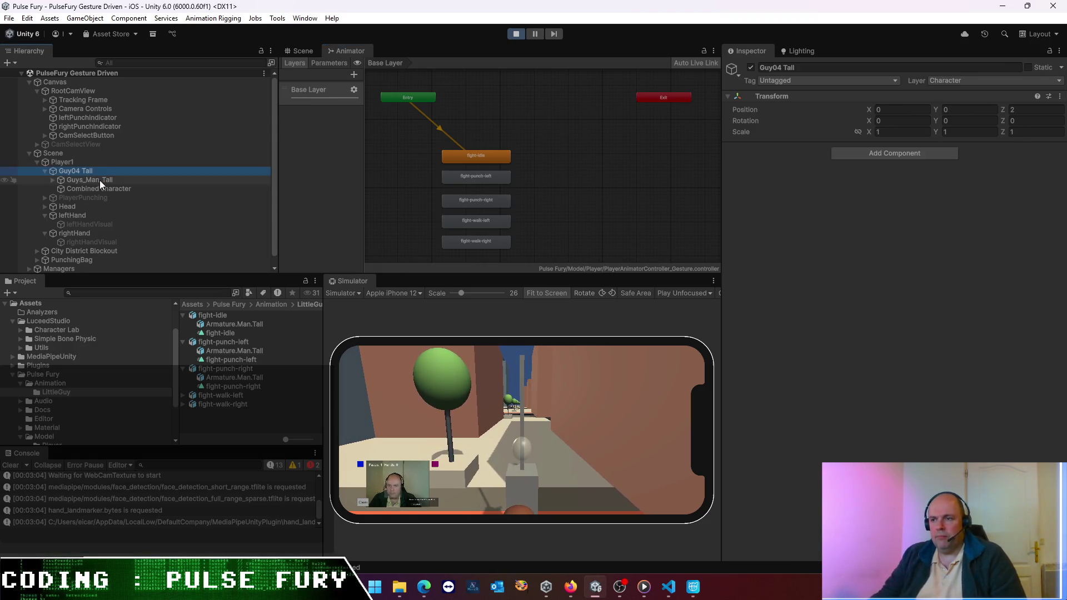
left_click(99, 180)
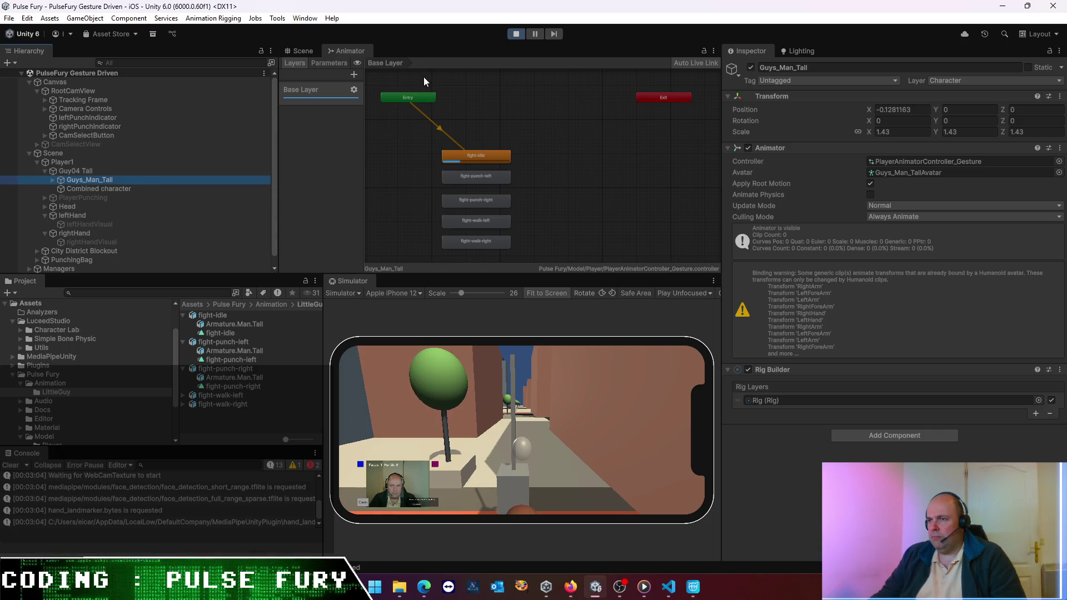
left_click(933, 165)
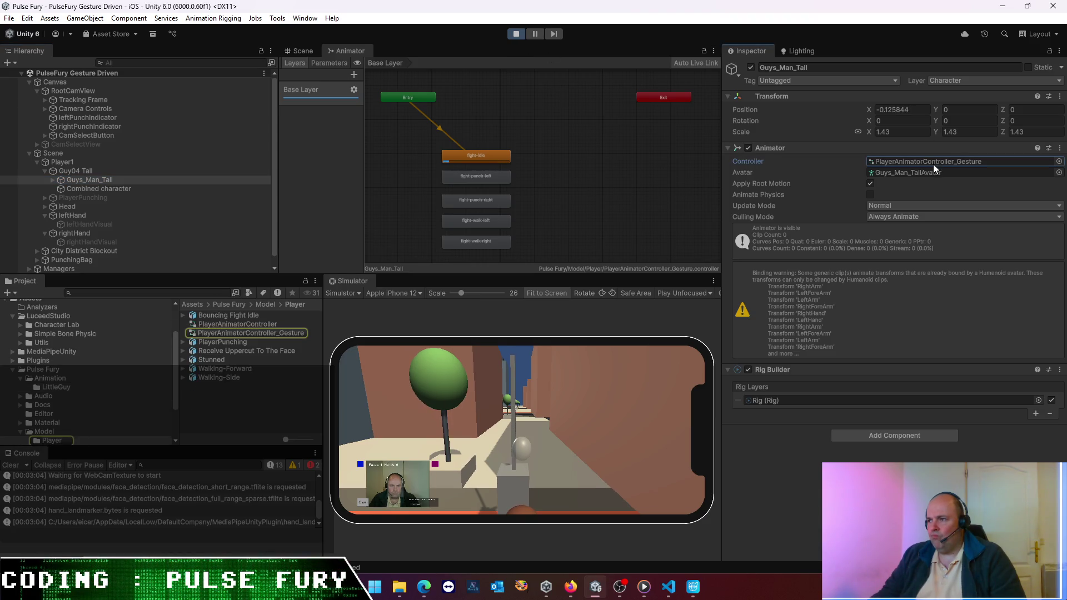
double_click(479, 155)
left_click(732, 392)
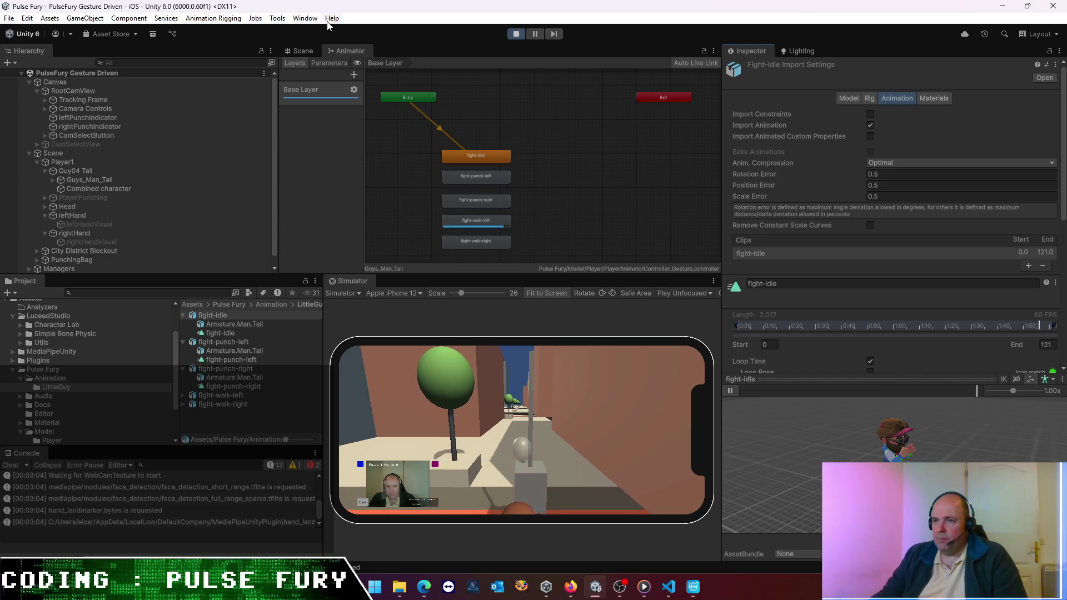
- In the Scene view, raise Player1 to Y 2.45, frame it, and return to the Animator graph
left_click(302, 50)
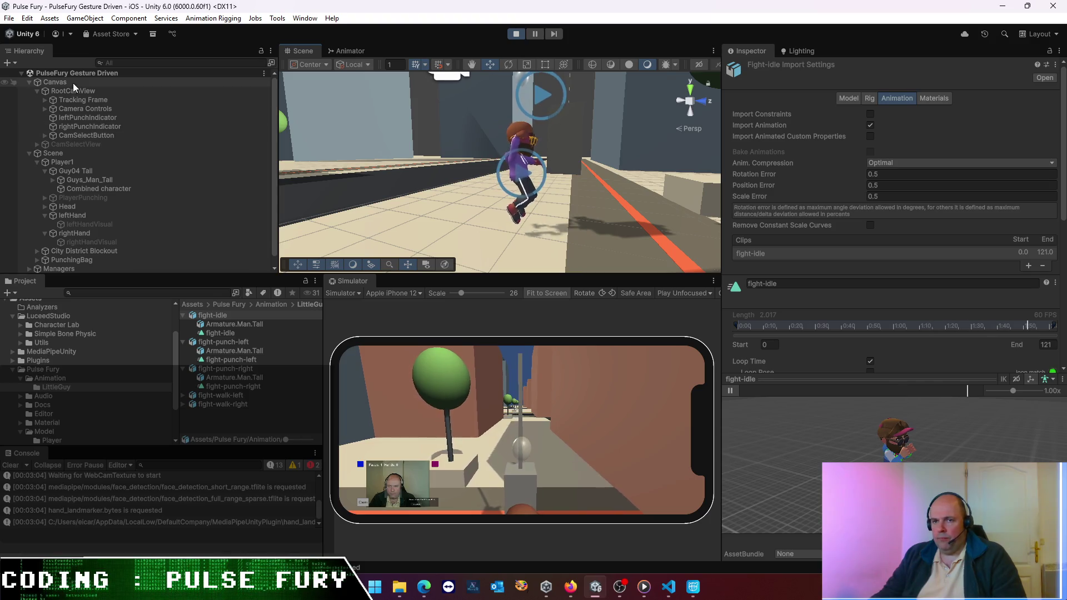
left_click(81, 159)
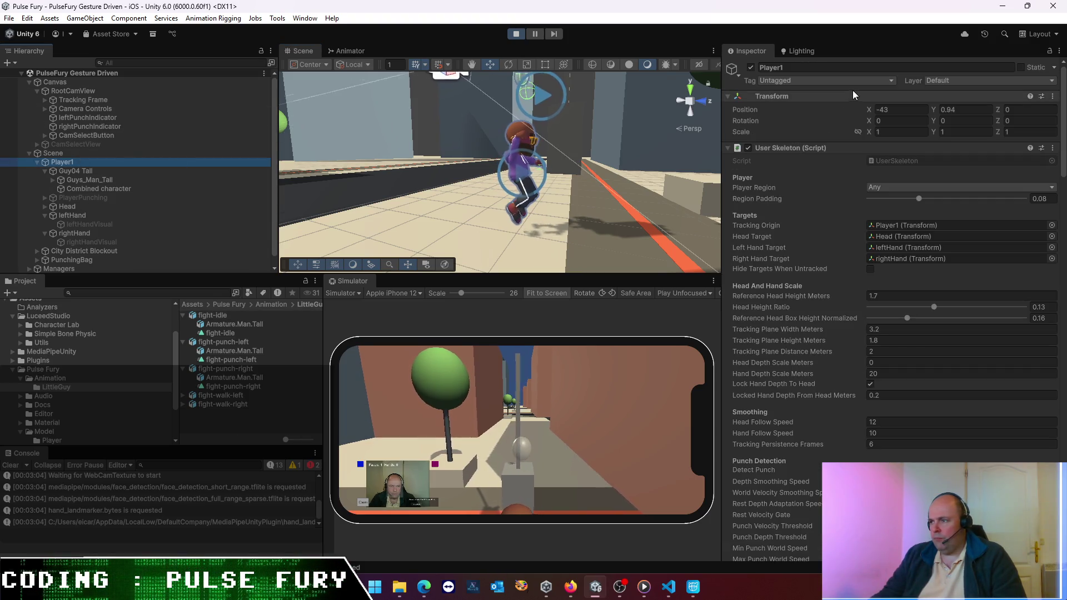
mouse_move(935, 108)
left_mouse_down()
mouse_move(967, 109)
mouse_move(922, 104)
mouse_move(968, 124)
mouse_move(953, 131)
mouse_move(953, 115)
left_mouse_up()
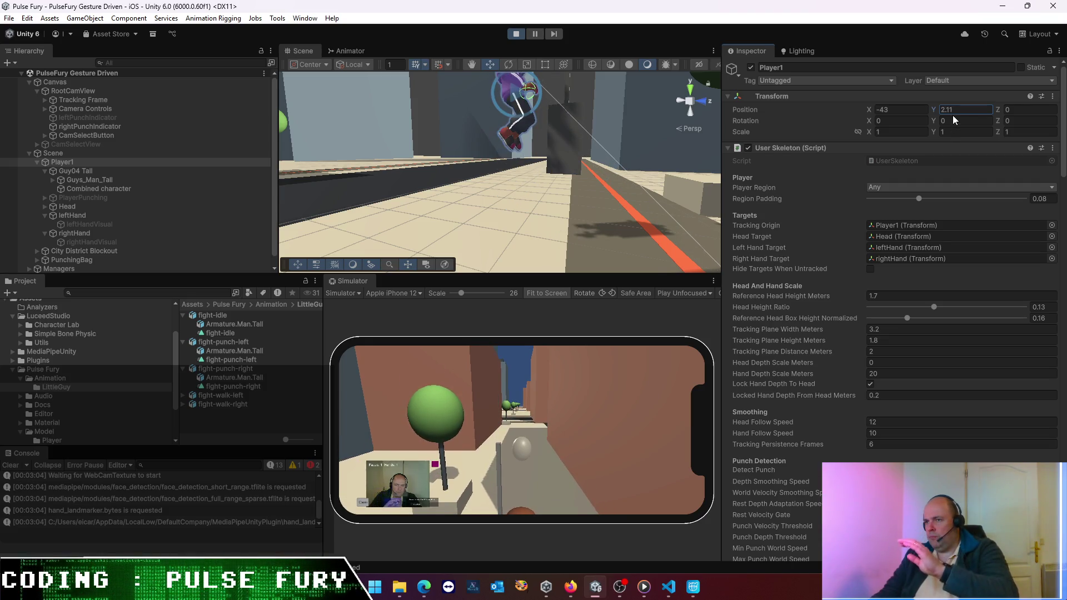
key("f")
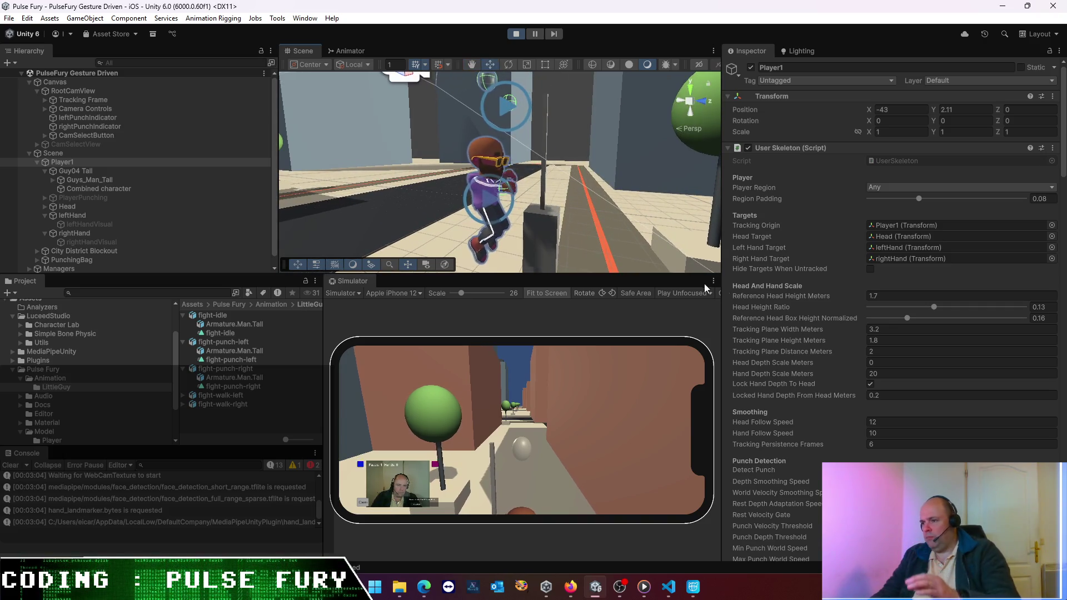
mouse_move(934, 112)
left_mouse_down()
mouse_move(883, 111)
mouse_move(934, 114)
left_mouse_up()
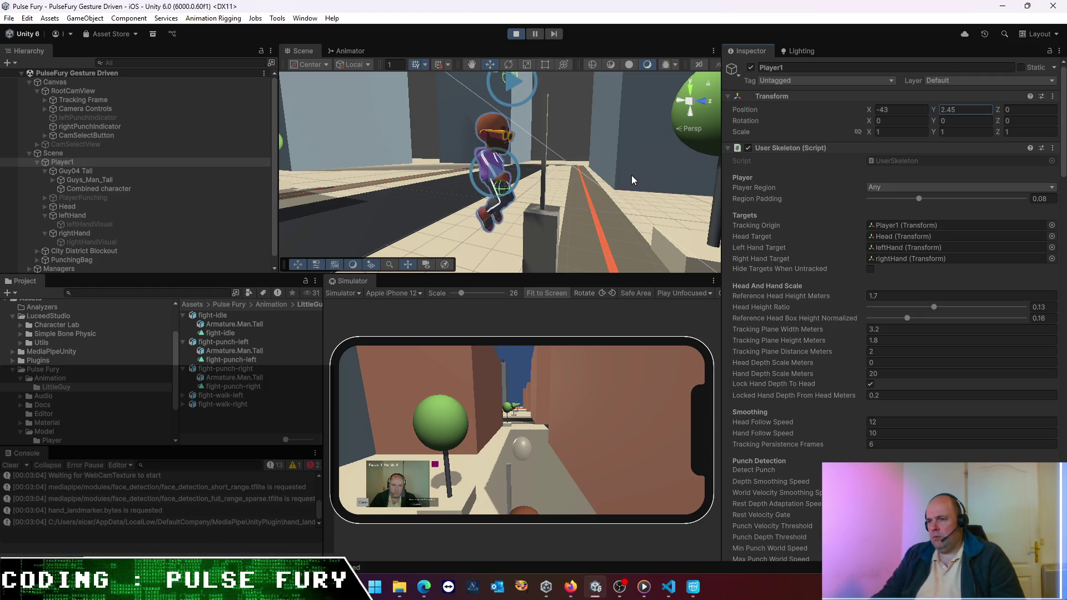
left_click(349, 53)
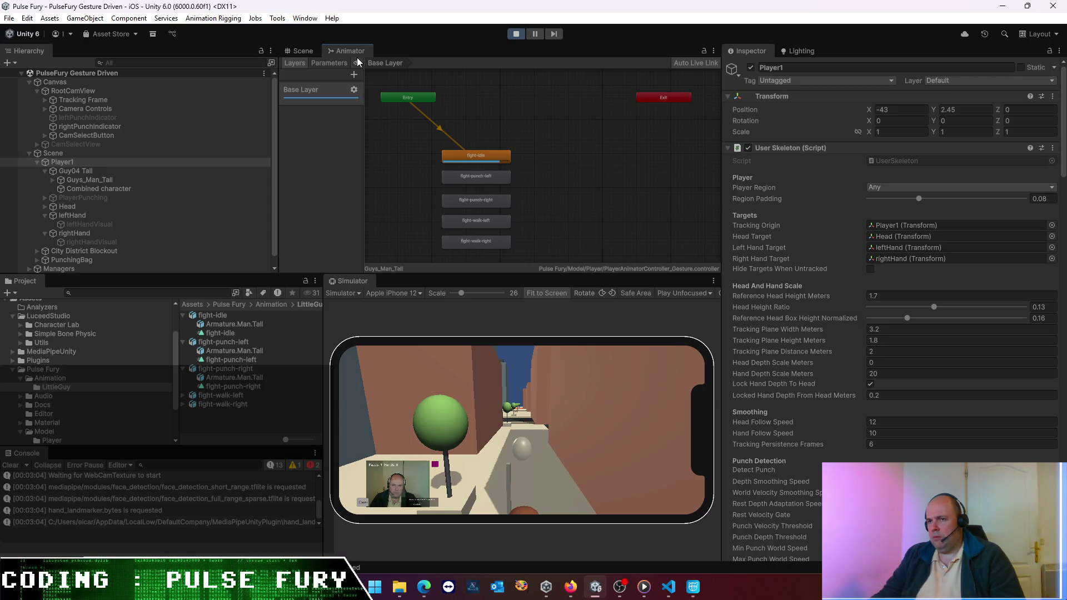
- Dock the Animator under the Inspector and view the fight-idle state's clip import settings
mouse_move(351, 50)
left_mouse_down()
mouse_move(722, 233)
mouse_move(816, 399)
mouse_move(875, 428)
left_mouse_up()
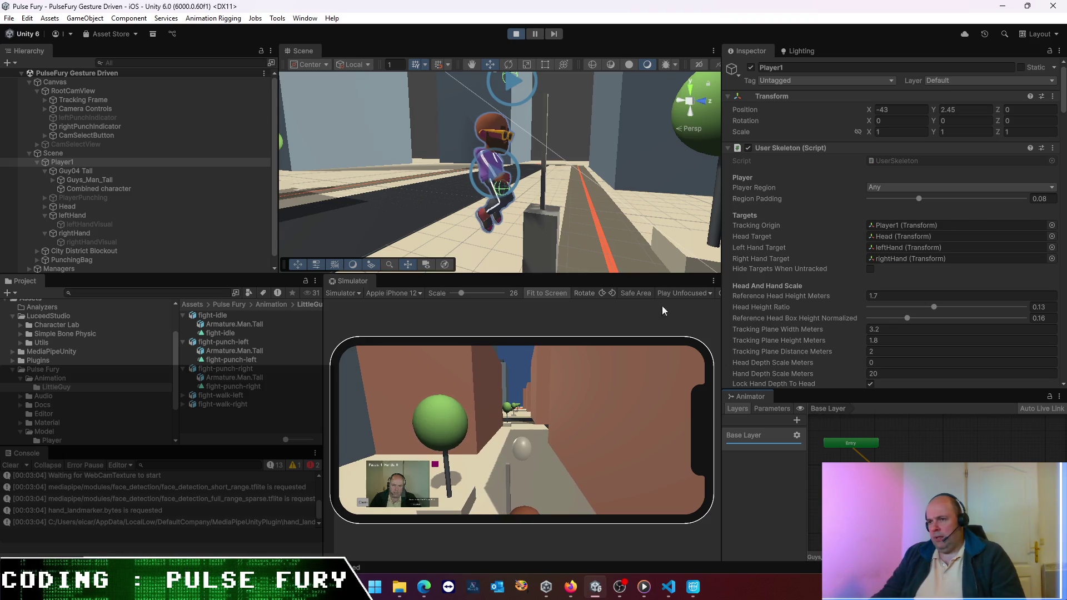
left_click(889, 478)
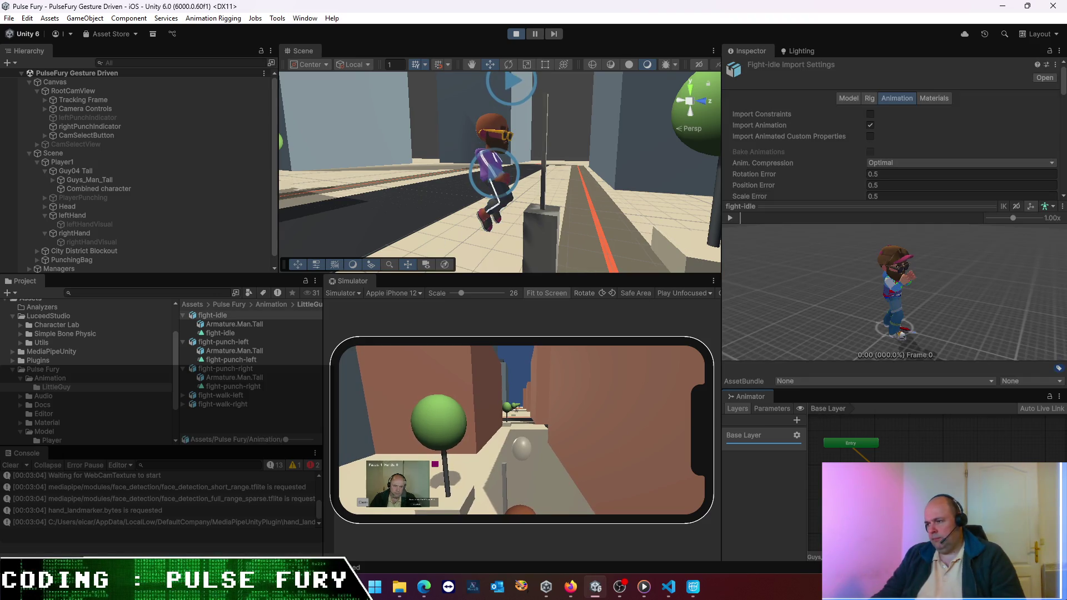
left_click(213, 316)
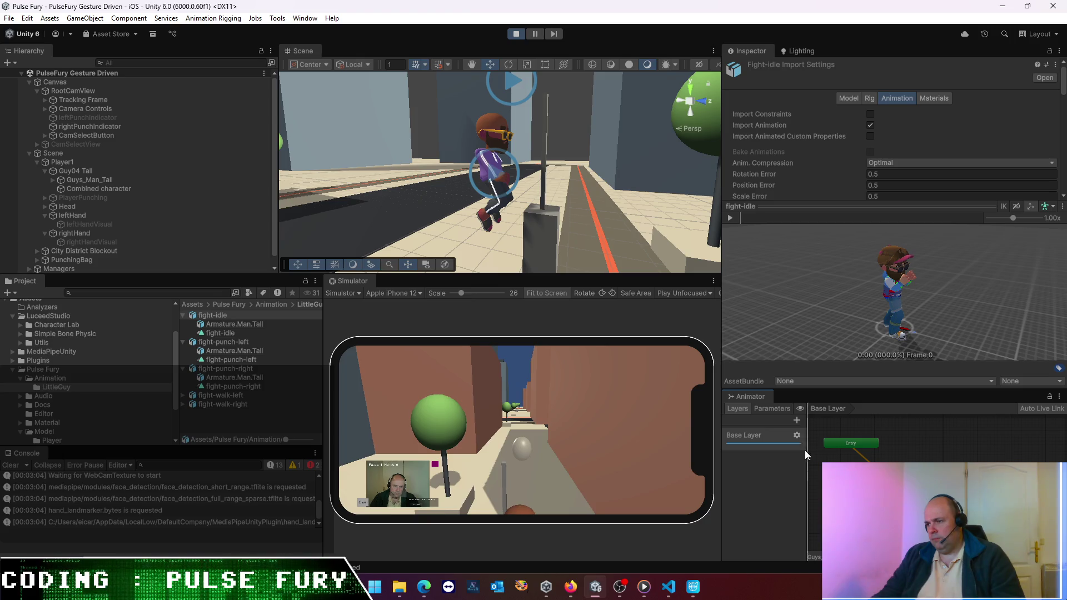
- Check the animator's Parameters and Layers lists, then stop Play mode
left_click(775, 407)
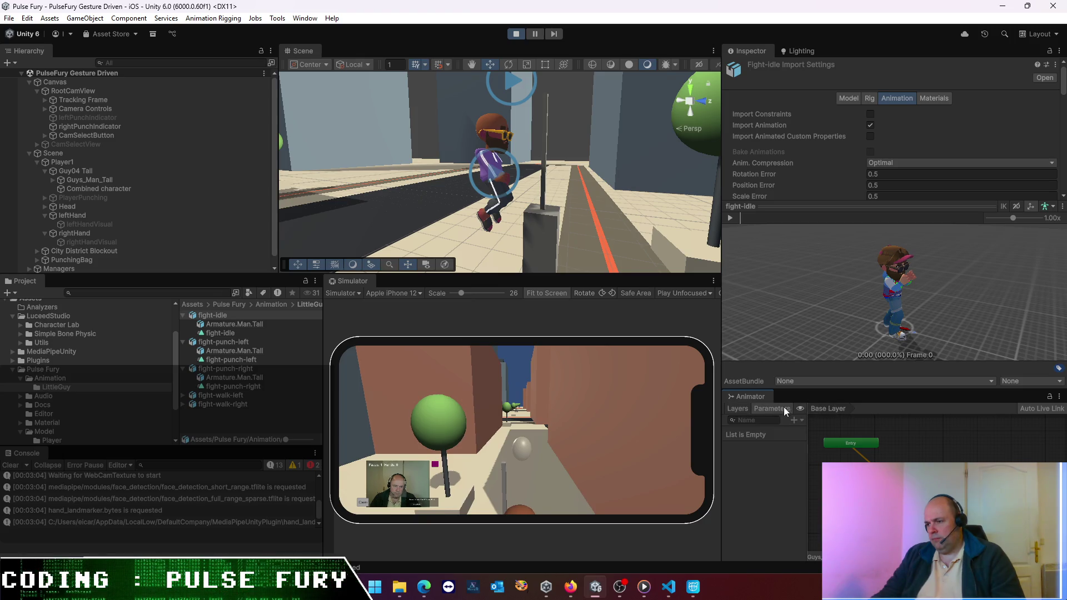
left_click(739, 409)
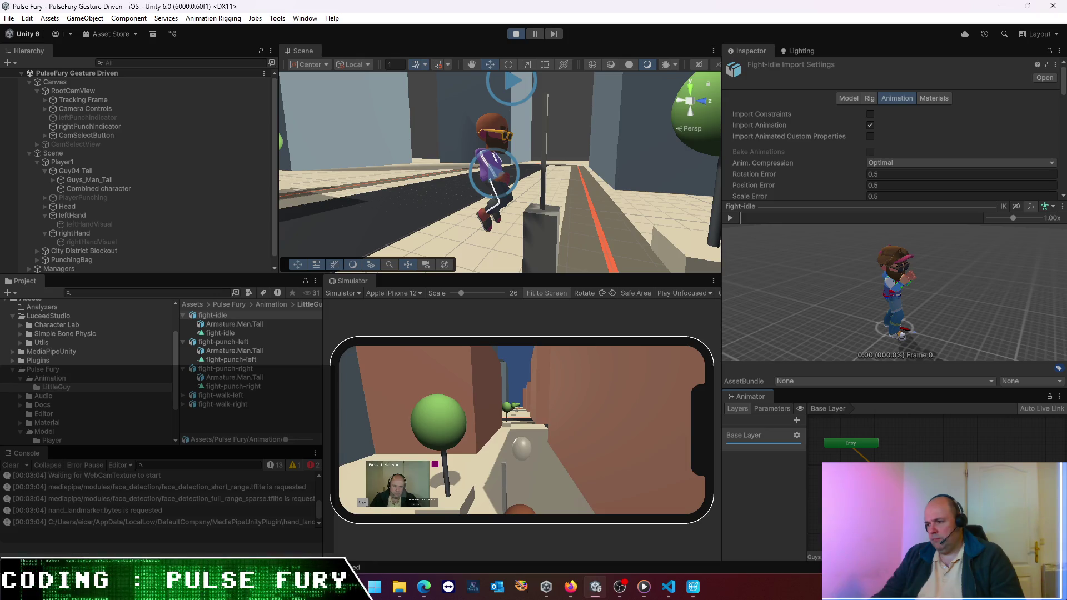
scroll(809, 479, "down", 2)
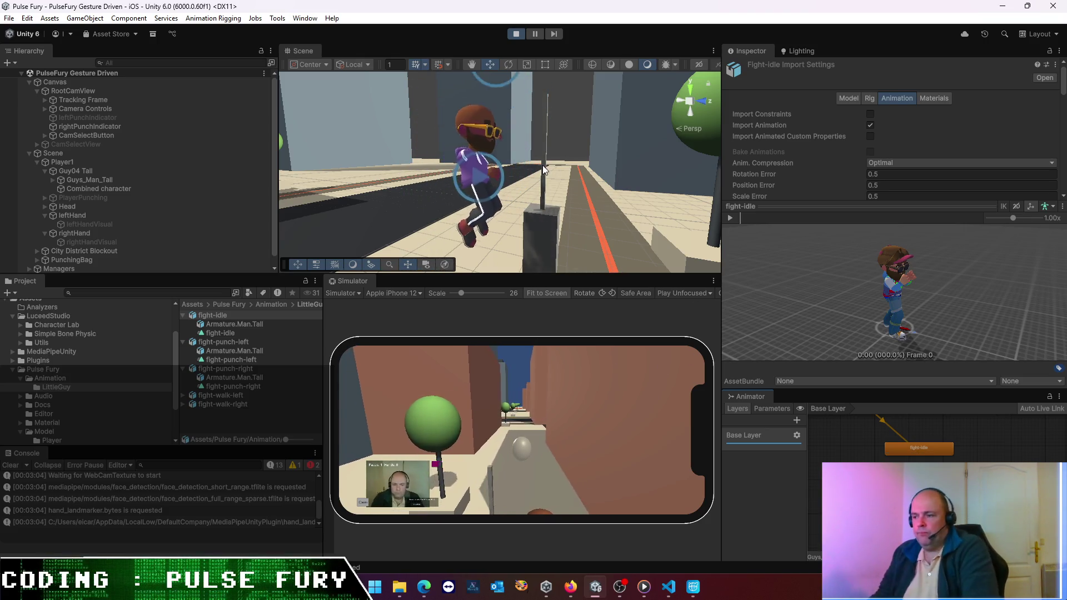
left_click(516, 34)
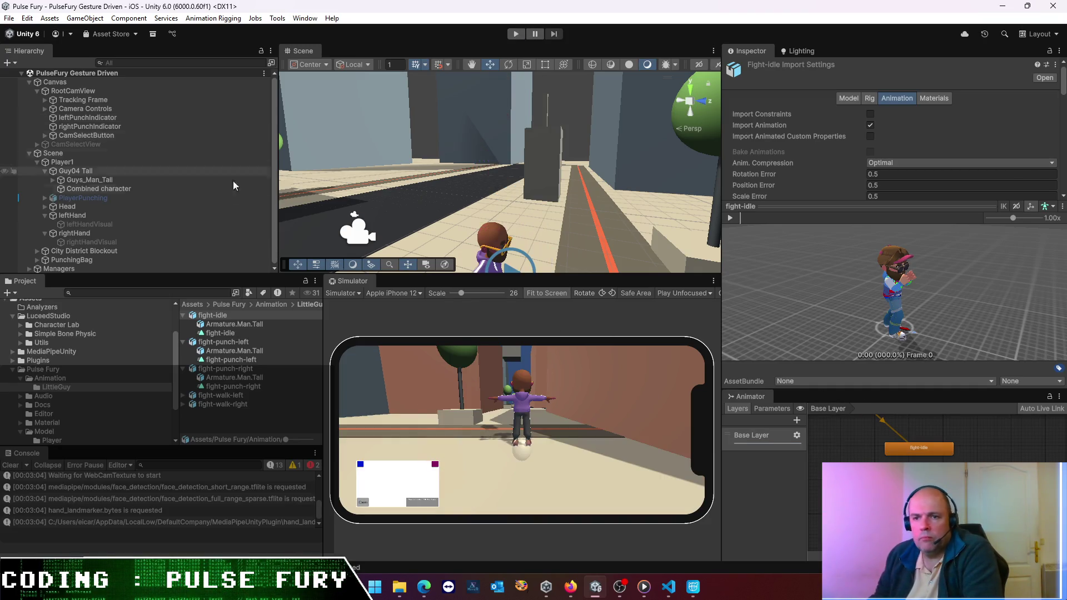
- Widen the Project browser, go up to the Pulse Fury folder, and select Guys_Man_Tall
left_click_drag(324, 329, 467, 330)
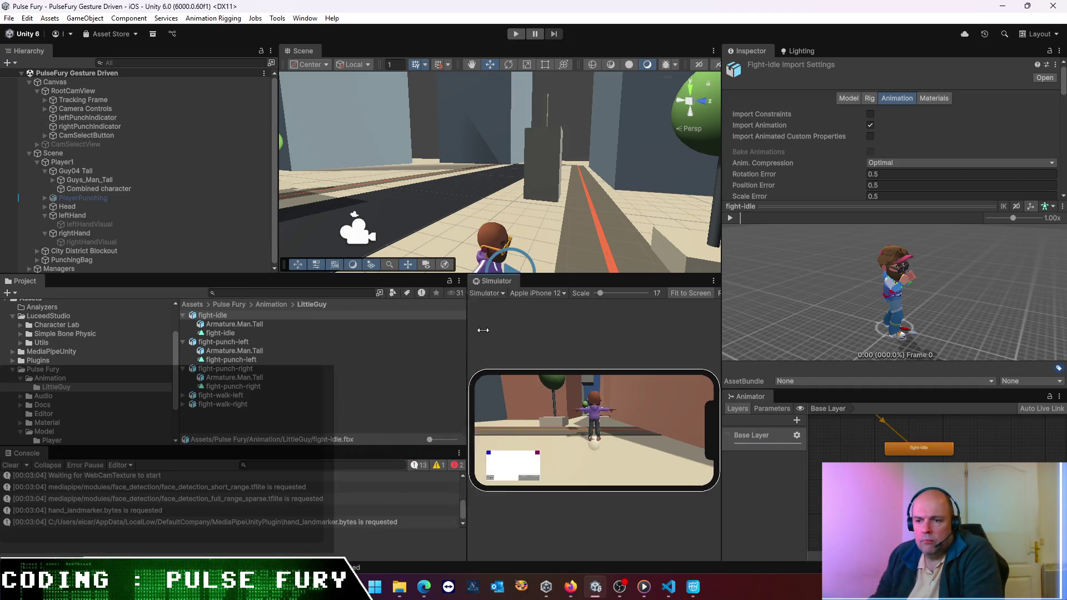
left_click(264, 302)
left_click(225, 301)
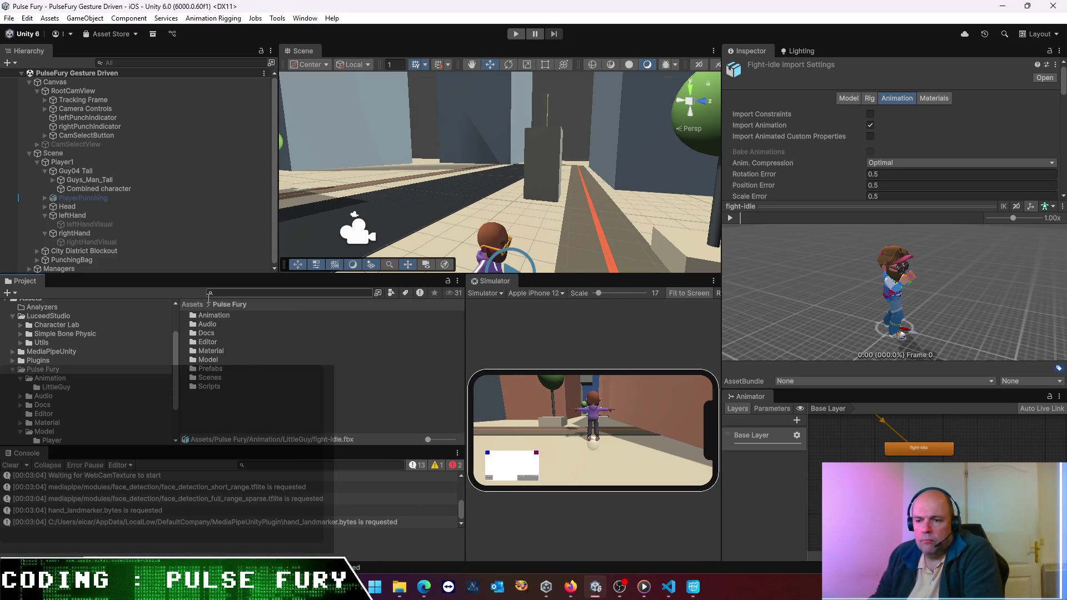
left_click(89, 198)
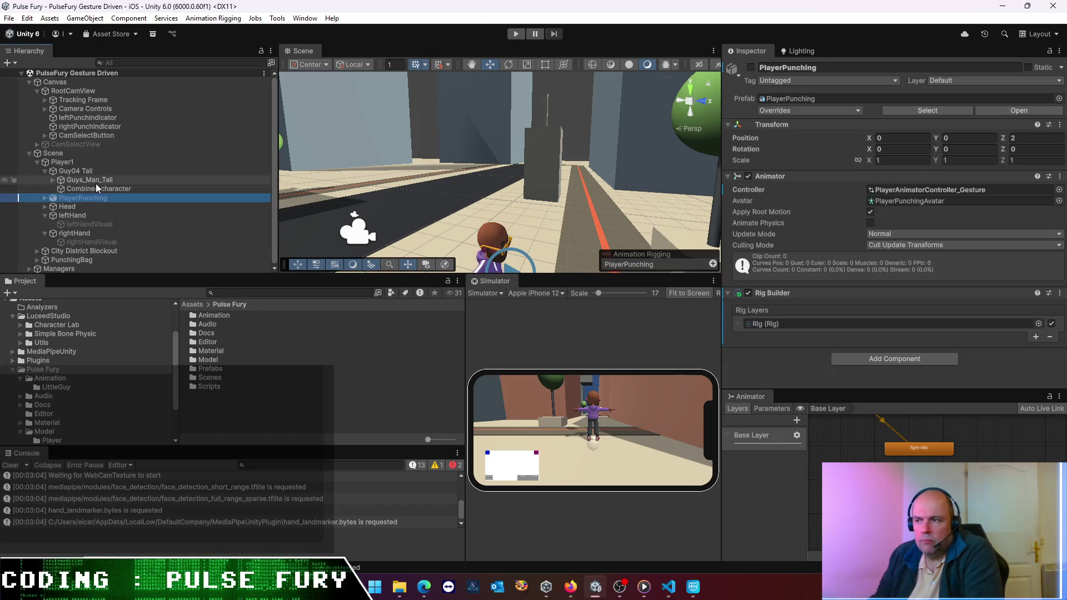
left_click(82, 179)
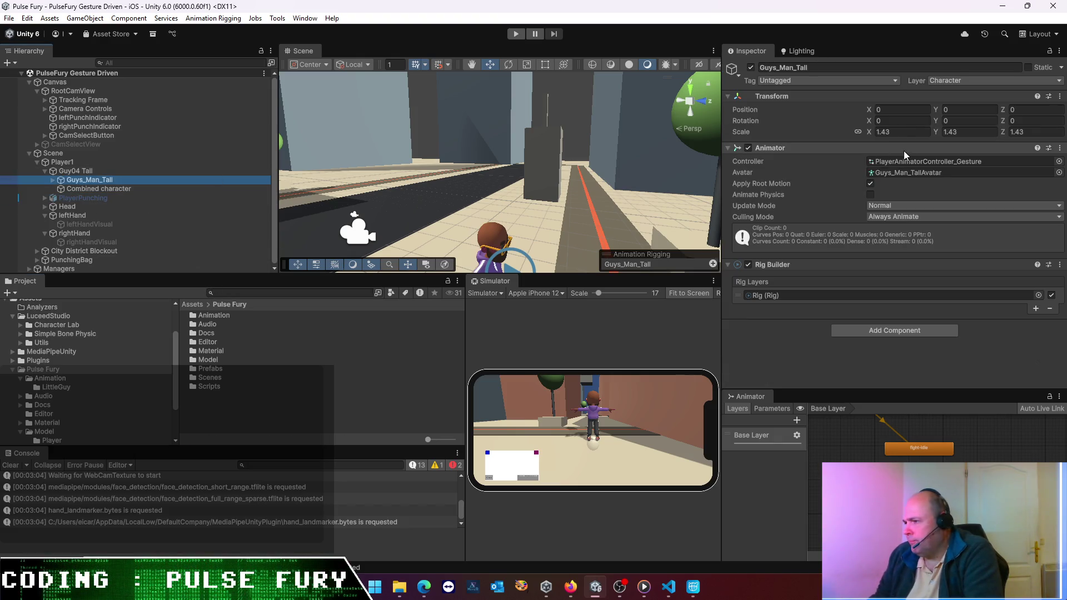
- Ping and select the PlayerAnimatorController_Gesture asset from Guys_Man_Tall's Animator, widening the Inspector
left_click(915, 164)
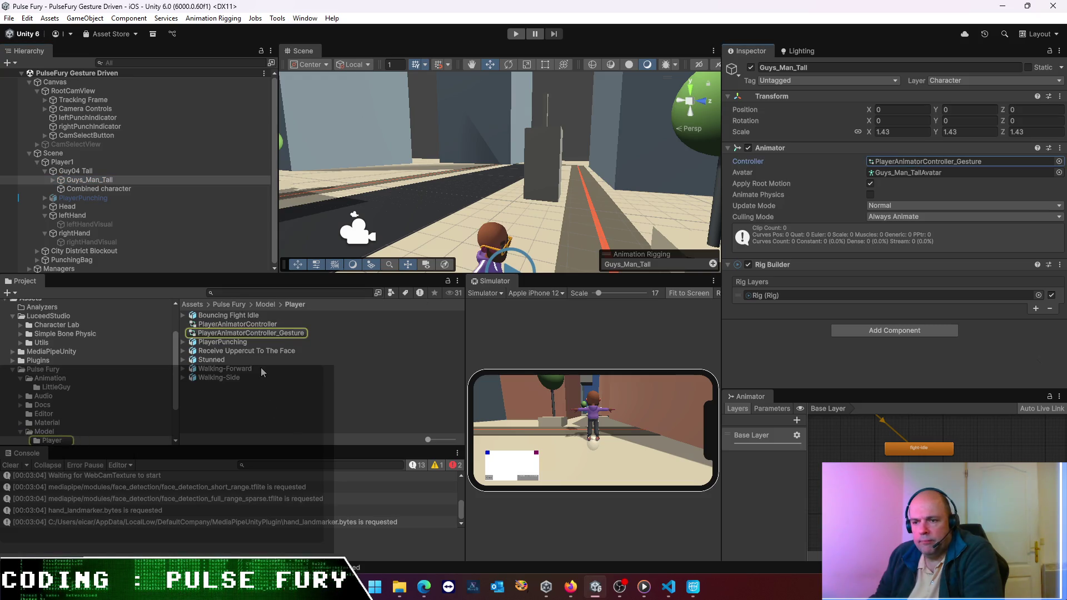
left_click(262, 384)
left_click(249, 332)
left_click(249, 332)
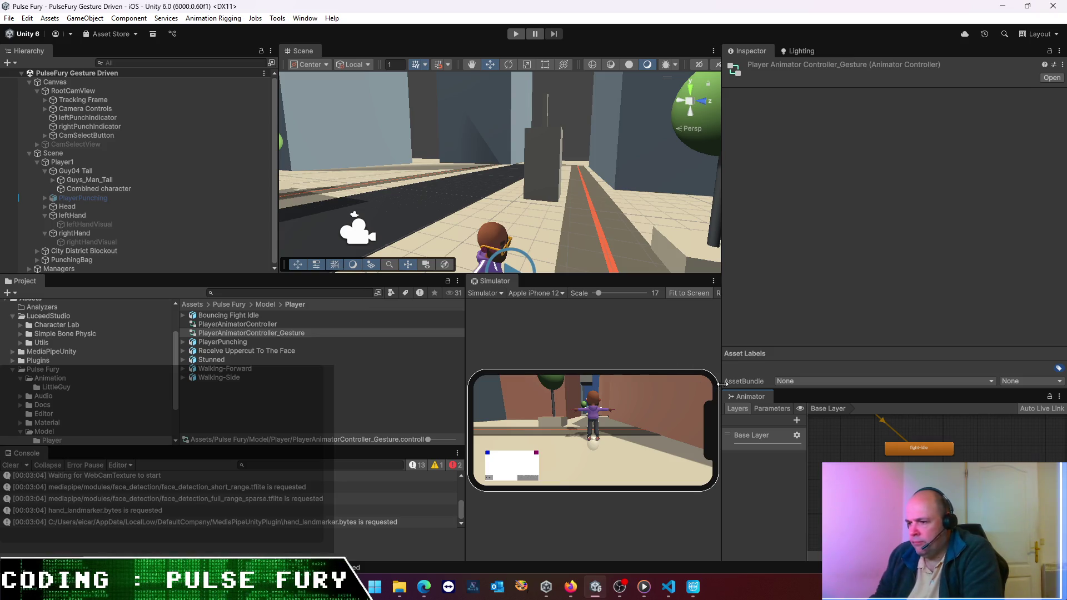
mouse_move(722, 378)
left_mouse_down()
mouse_move(649, 378)
mouse_move(712, 386)
mouse_move(507, 237)
mouse_move(414, 105)
mouse_move(329, 176)
mouse_move(348, 366)
mouse_move(432, 326)
mouse_move(357, 83)
mouse_move(333, 52)
left_mouse_up()
- Dock the Console beside the Project browser and inspect the Base Layer, entry transition and fight-idle state
mouse_move(23, 453)
left_mouse_down()
mouse_move(80, 408)
mouse_move(80, 283)
mouse_move(89, 281)
left_mouse_up()
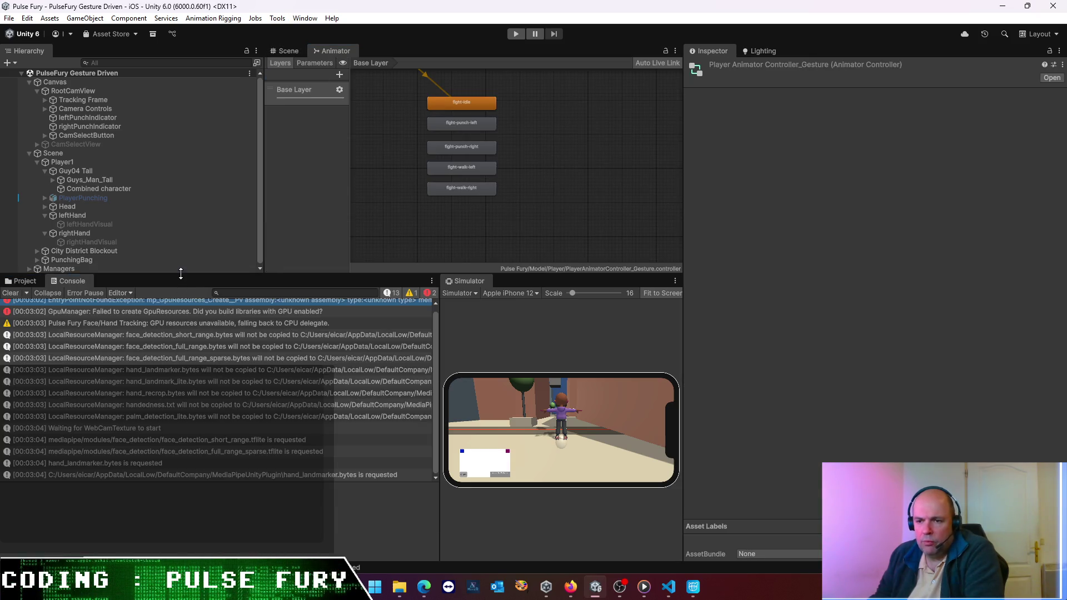
left_click_drag(181, 273, 170, 384)
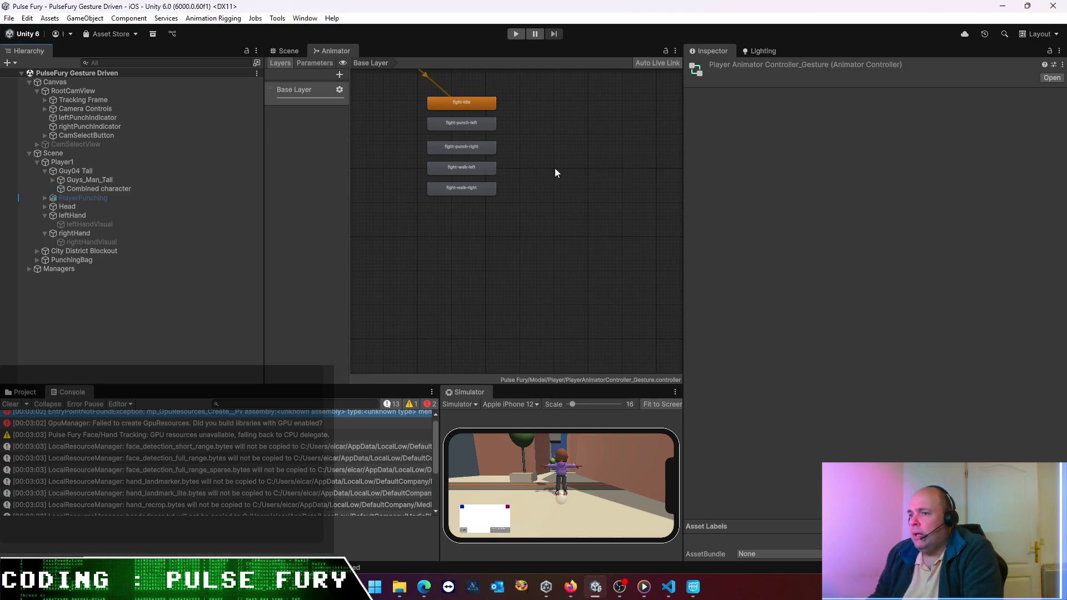
left_click(407, 263)
left_click(450, 98)
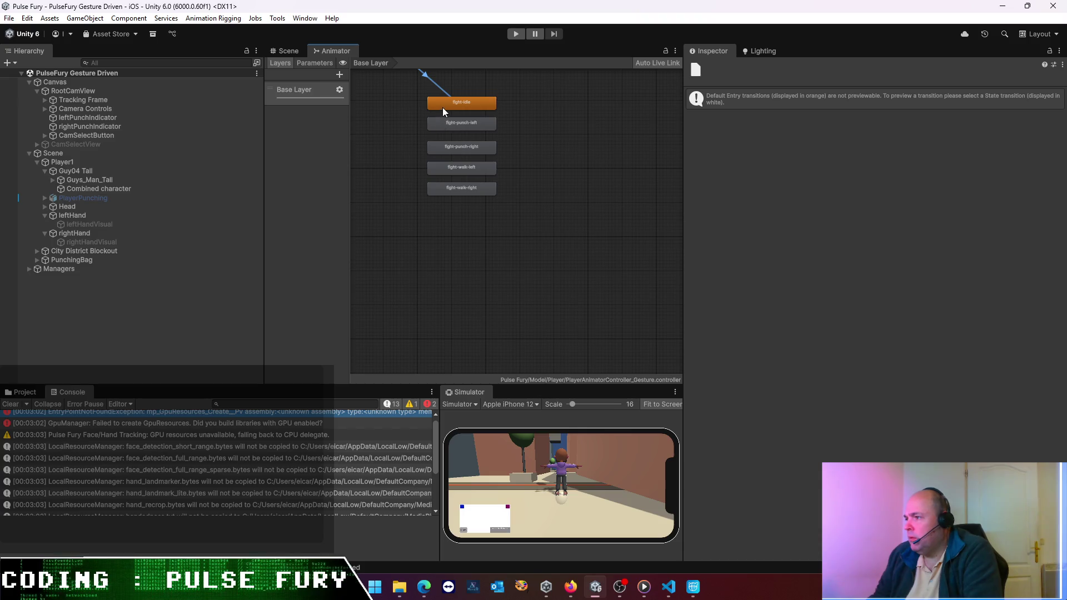
left_click(463, 104)
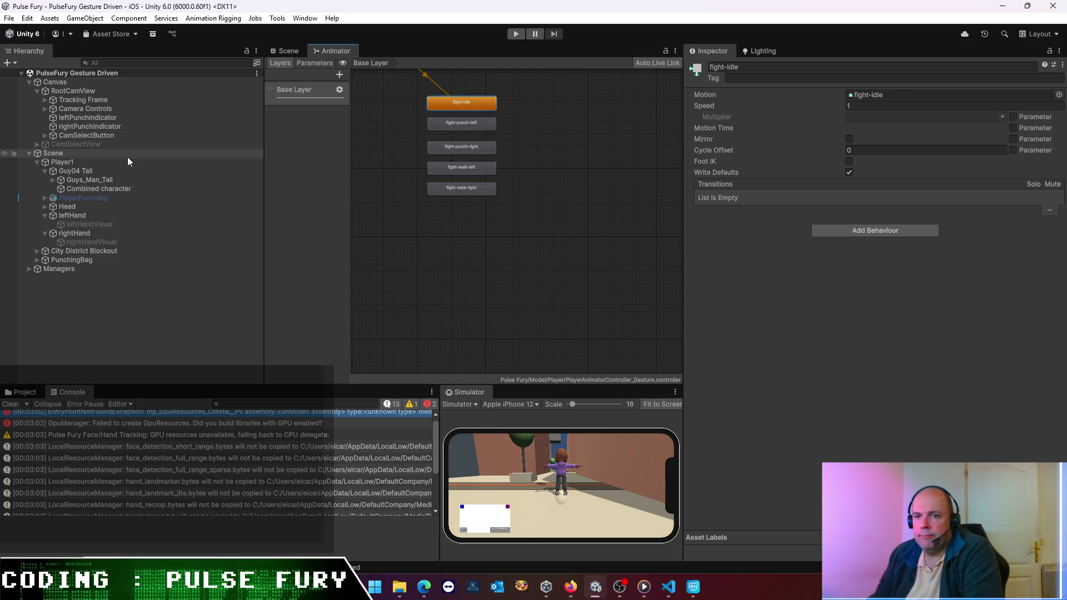
- Review the import settings of the fight-punch-left, fight-punch-right, fight-walk-left and fight-walk-right clips
left_click(98, 174)
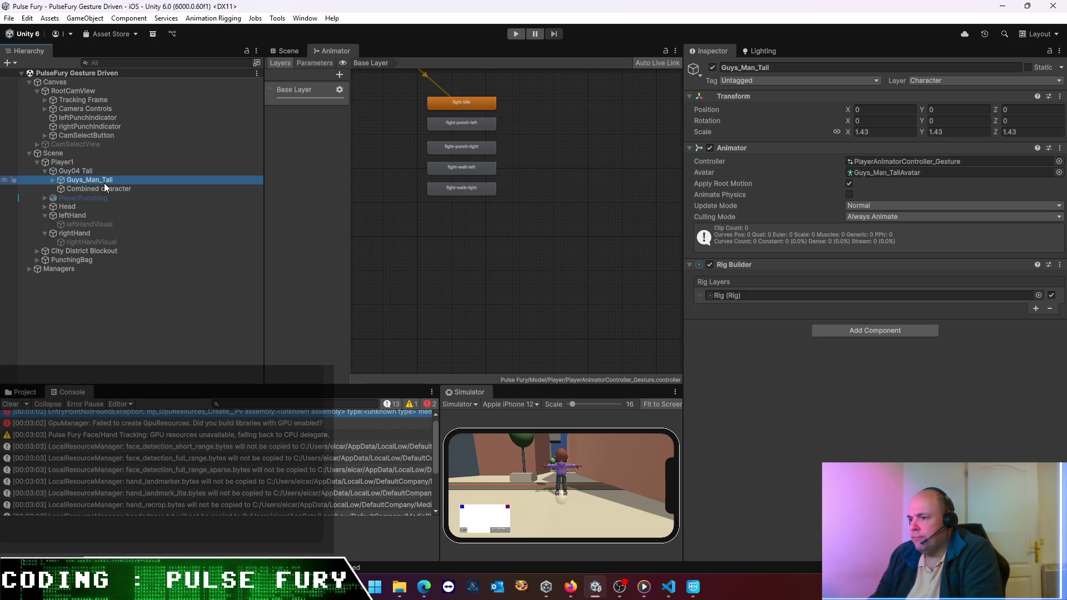
left_click(474, 104)
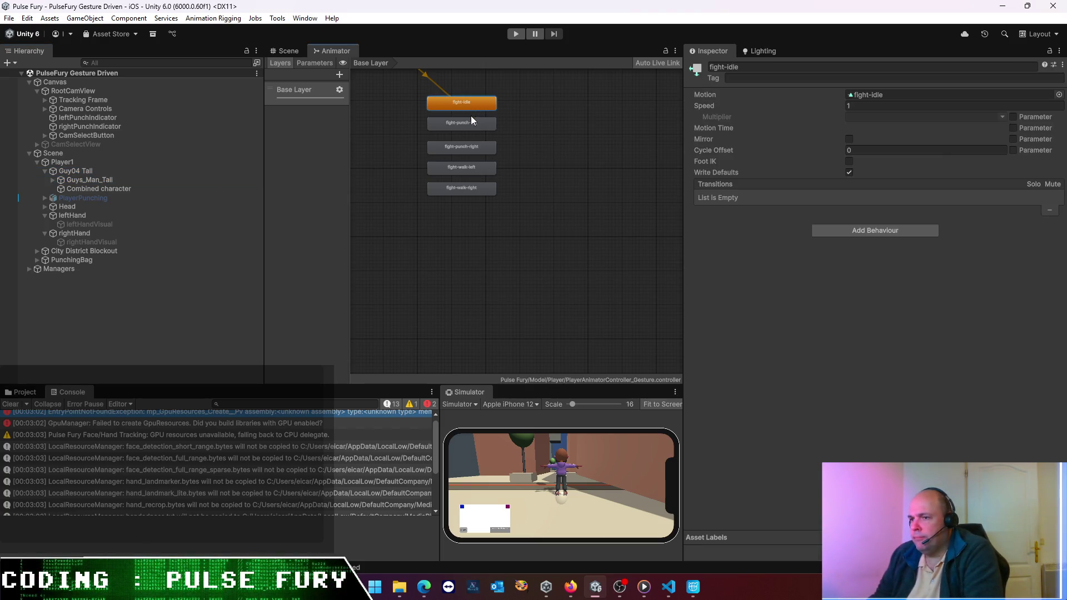
double_click(472, 129)
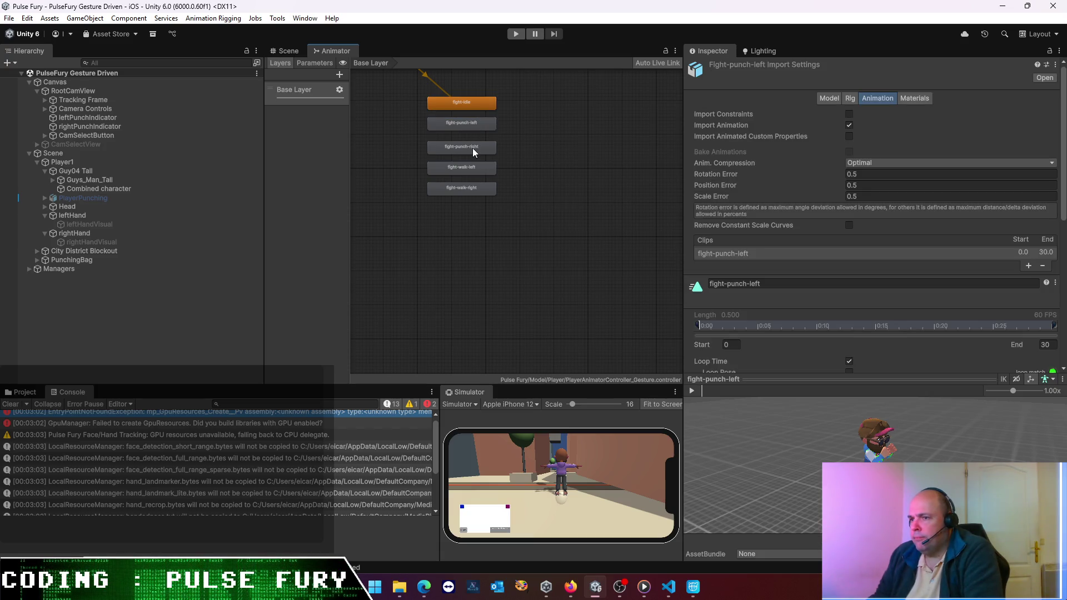
double_click(473, 122)
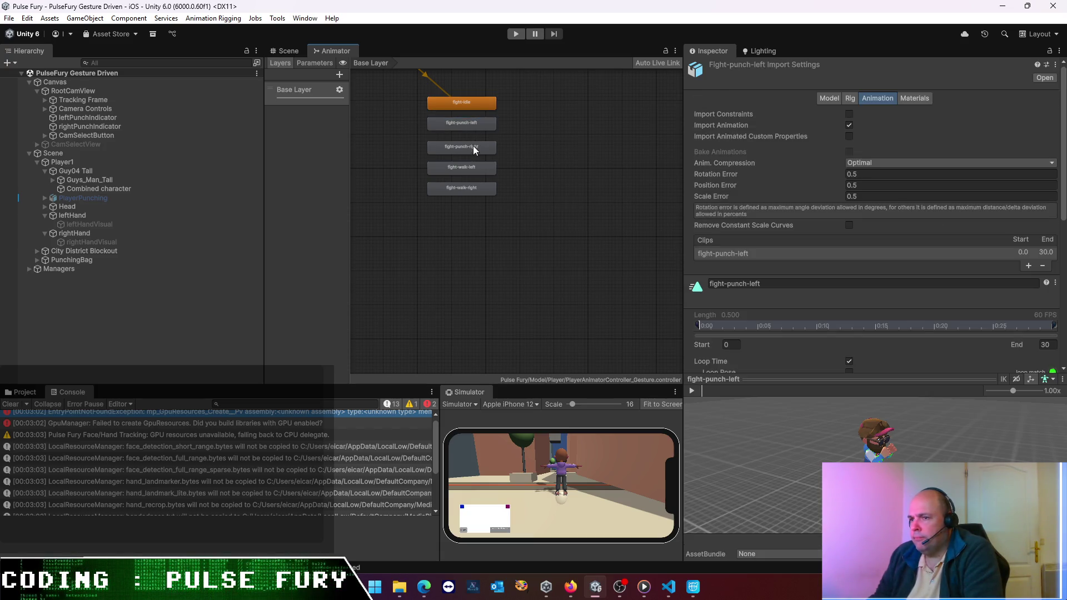
double_click(472, 151)
double_click(473, 168)
double_click(469, 191)
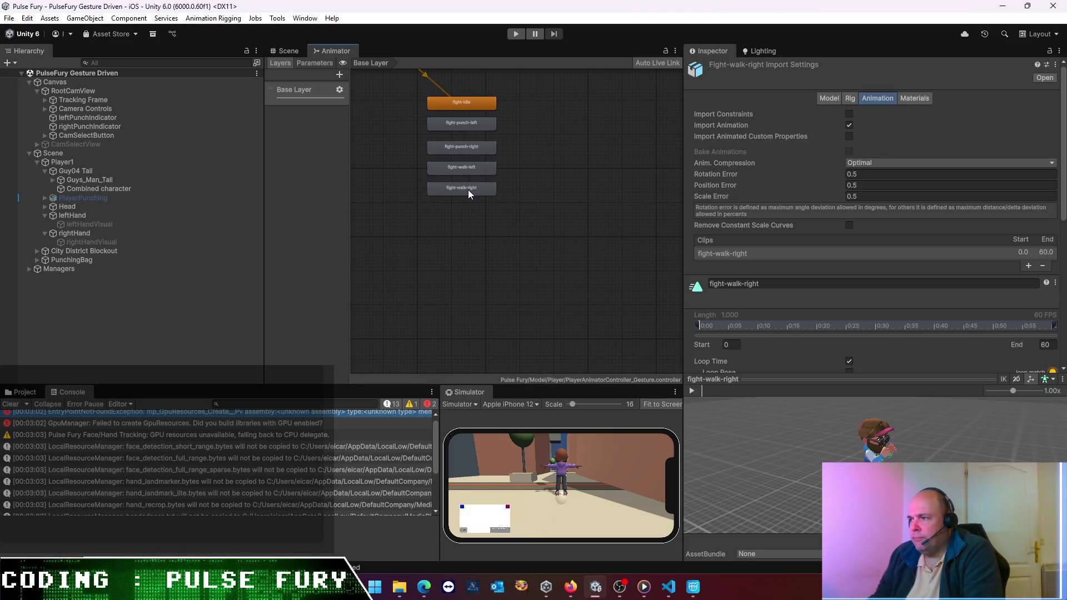
- Set fight-walk-right's Rig Skin Weights to Standard (4 Bones)
left_click(850, 99)
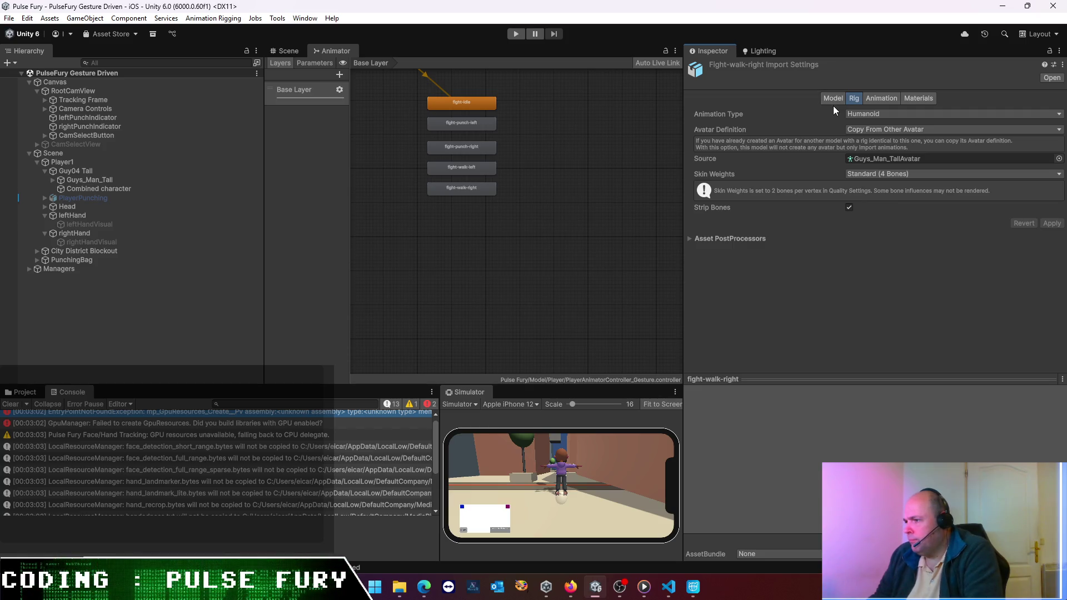
left_click(881, 173)
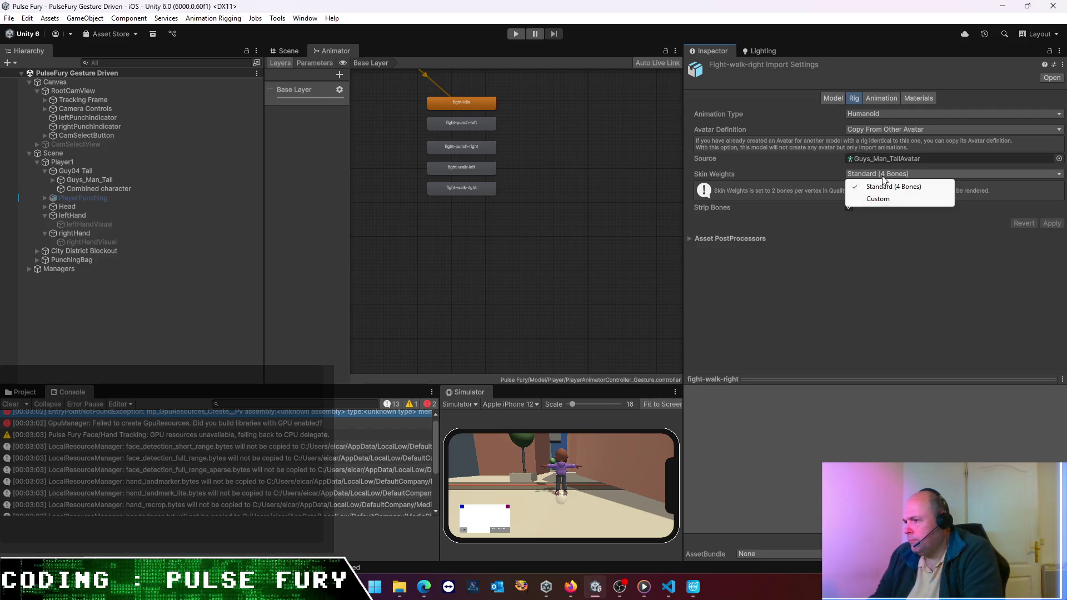
left_click(884, 199)
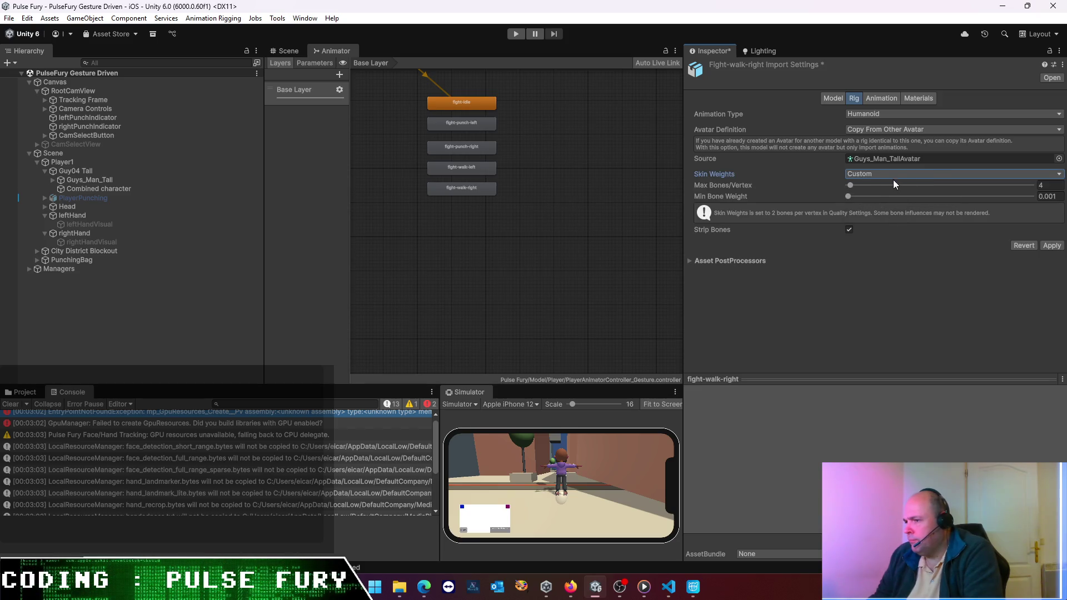
left_click(892, 178)
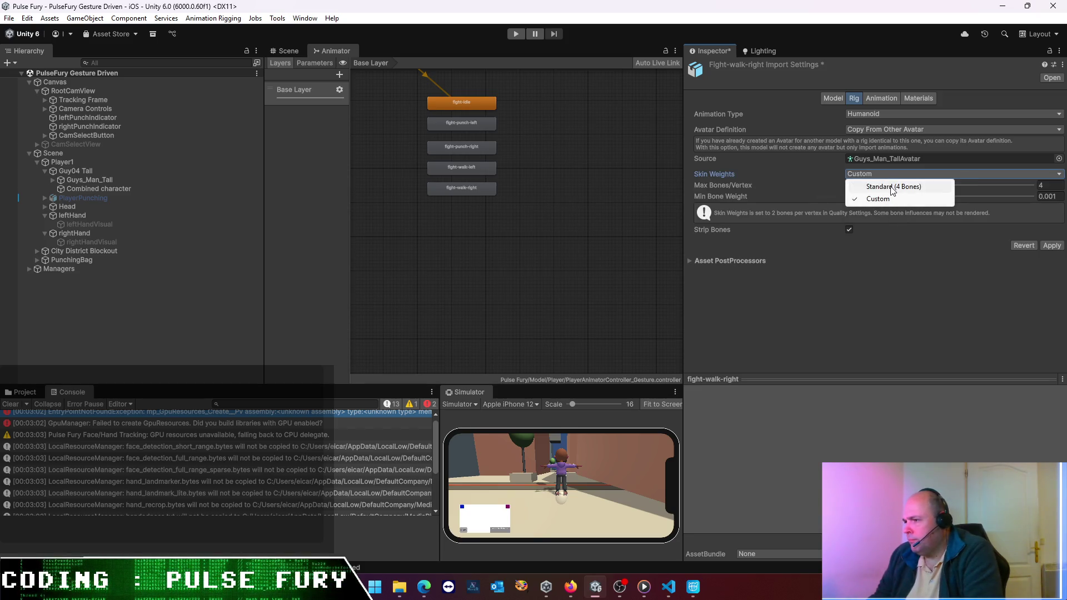
left_click(892, 187)
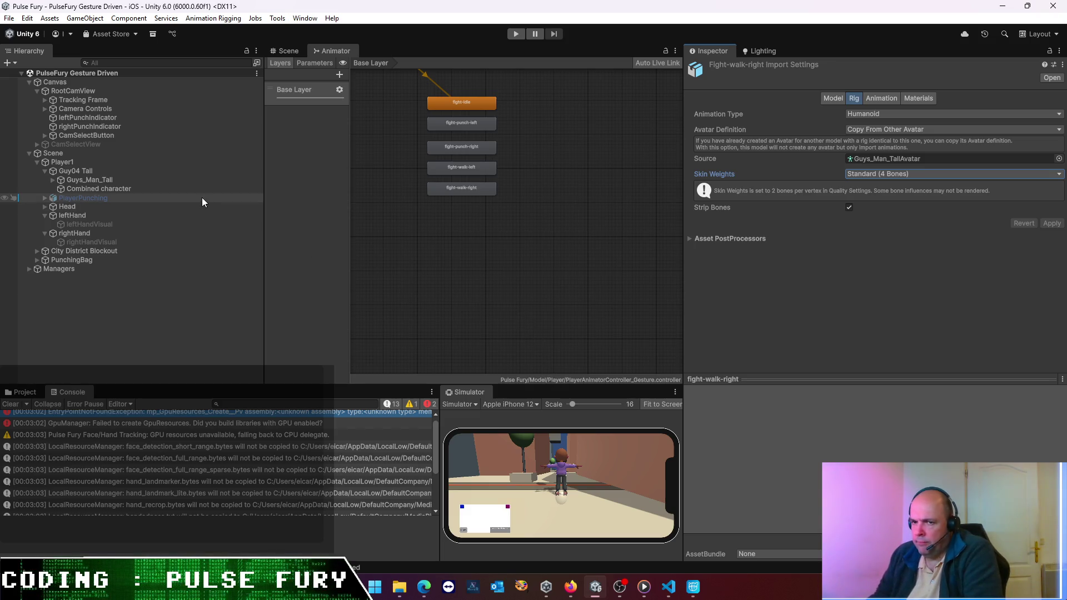
- Select Guys_Man_Tall to view its Animator setup
left_click(98, 170)
left_click(102, 180)
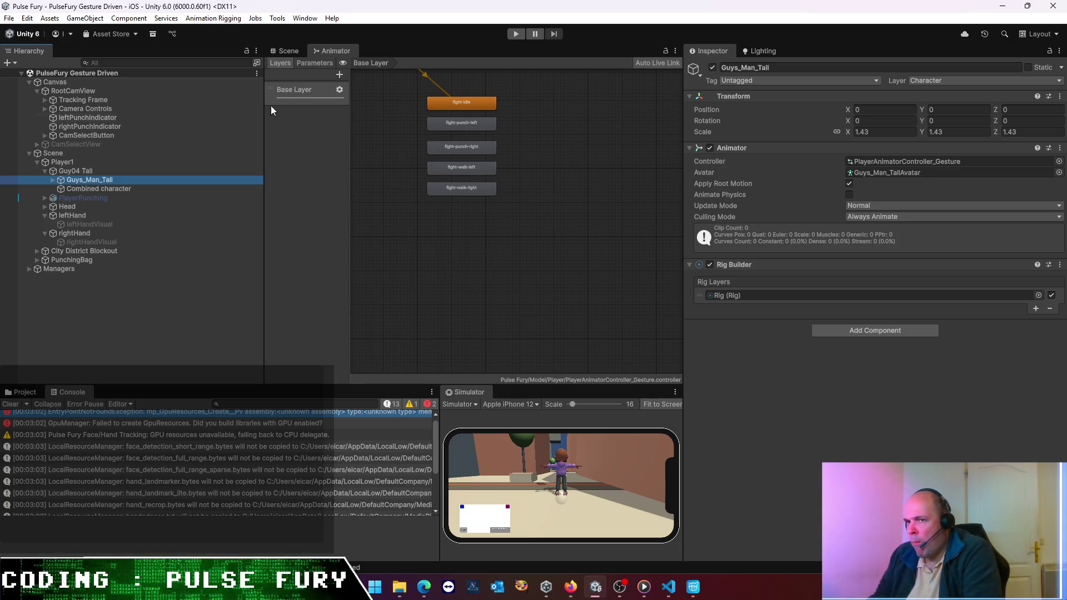
left_click(294, 51)
- Run the game, widen the Inspector to check the Avatar and Lighting, then stop and return to the Animator
left_click(515, 34)
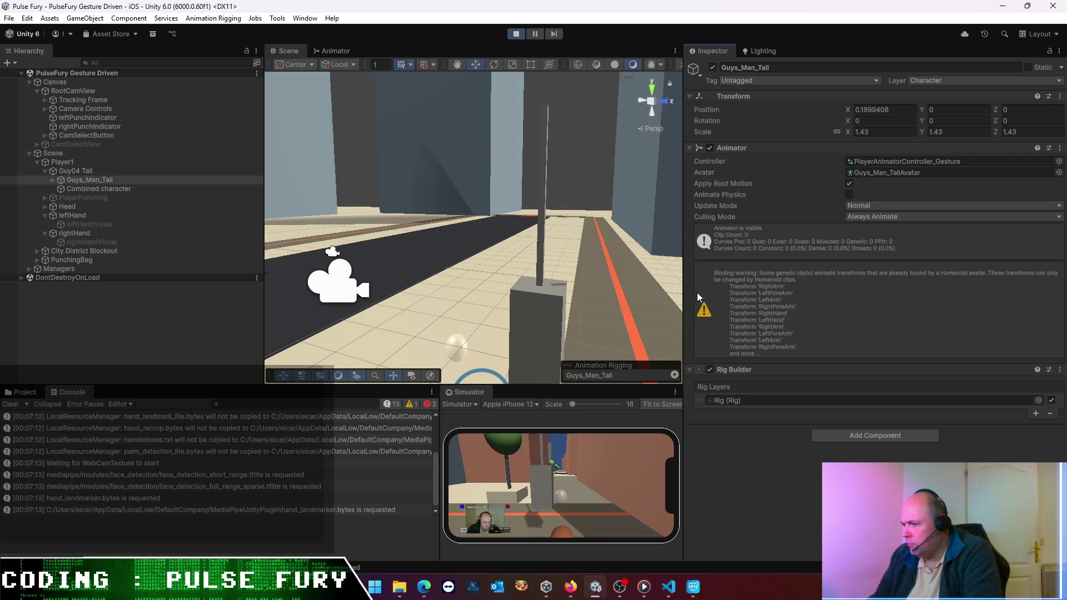
mouse_move(682, 286)
left_mouse_down()
mouse_move(538, 284)
mouse_move(563, 279)
left_mouse_up()
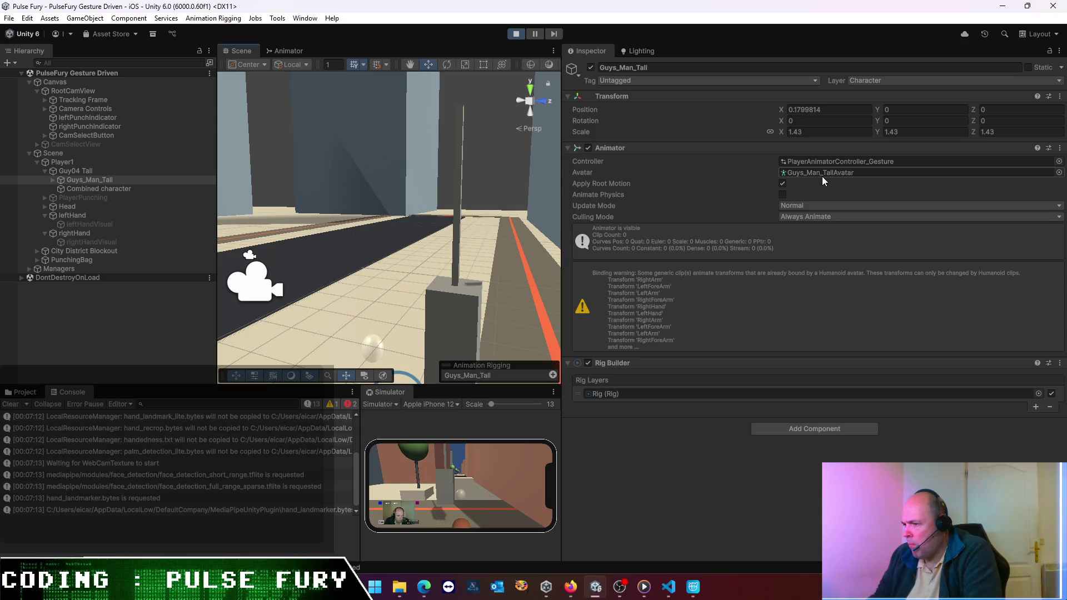
left_click(822, 176)
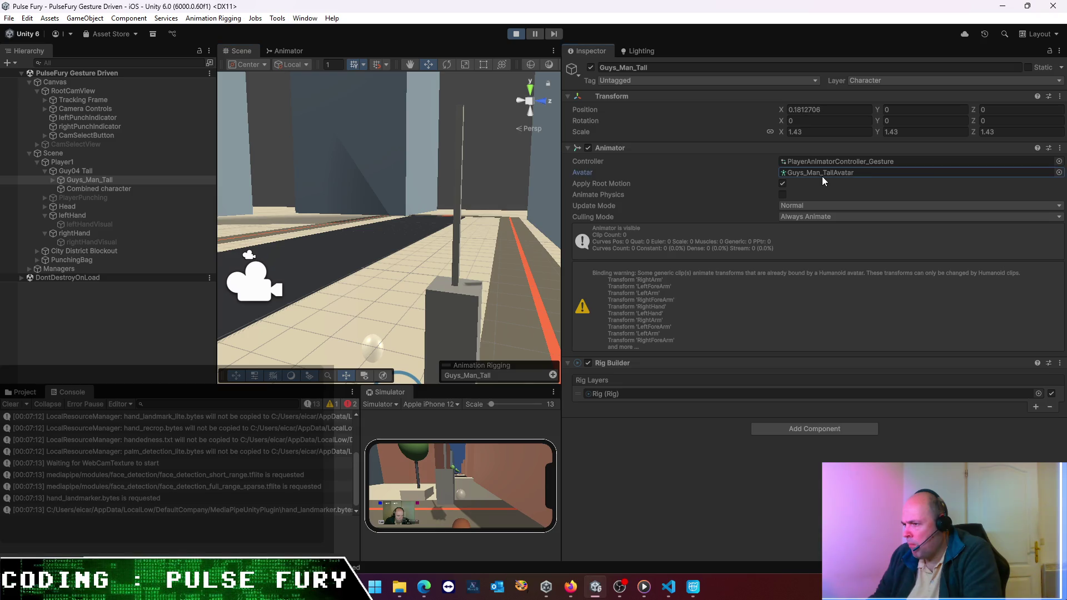
left_click(653, 54)
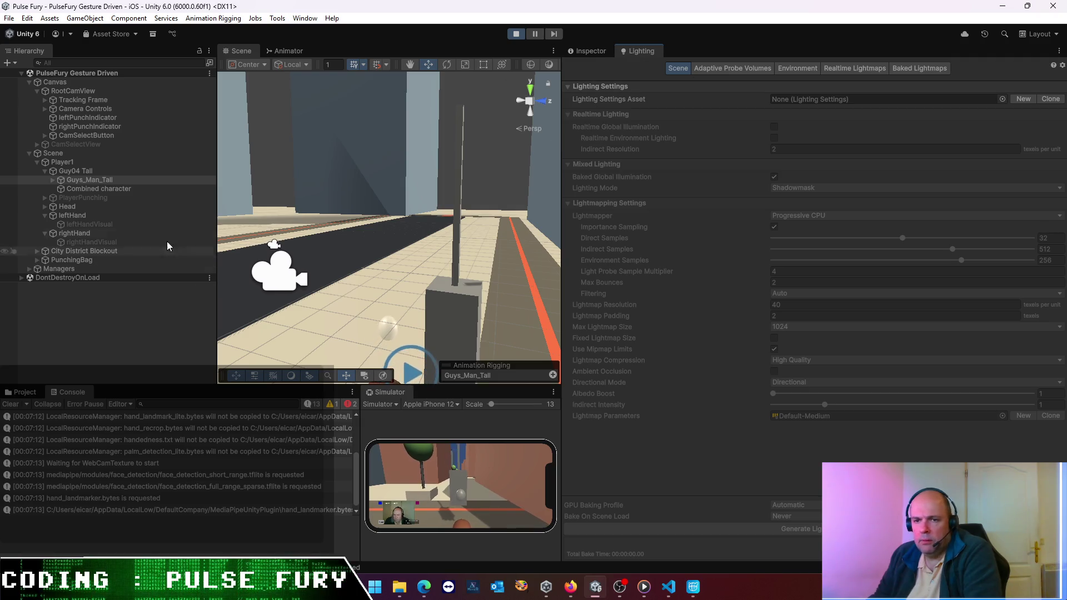
left_click(516, 34)
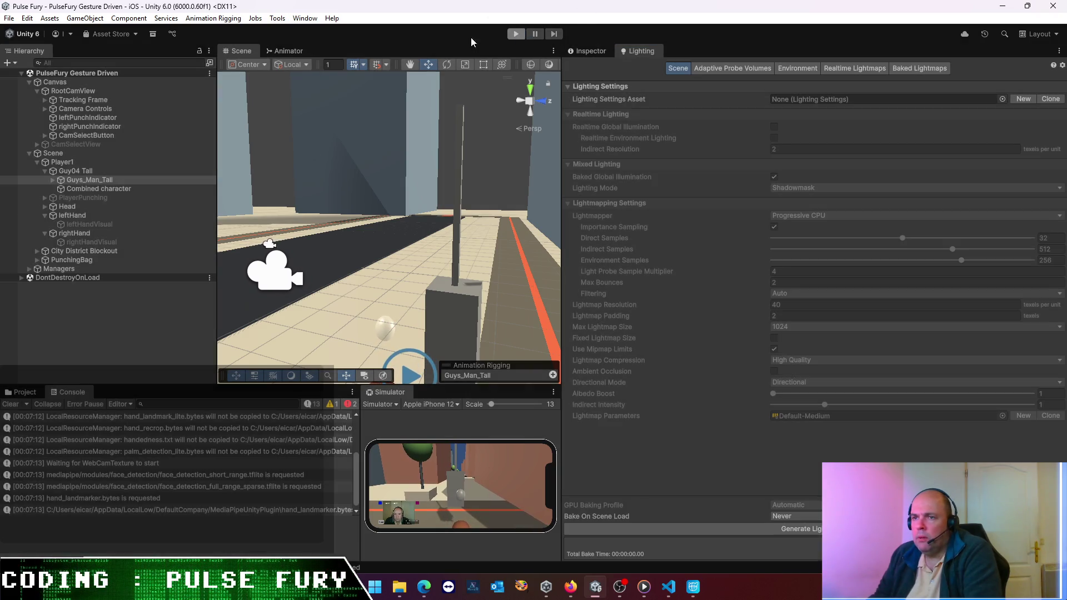
left_click(286, 51)
- Open the fight-idle clip's import settings and look through its Rig, Model and Animation tabs
left_click(415, 105)
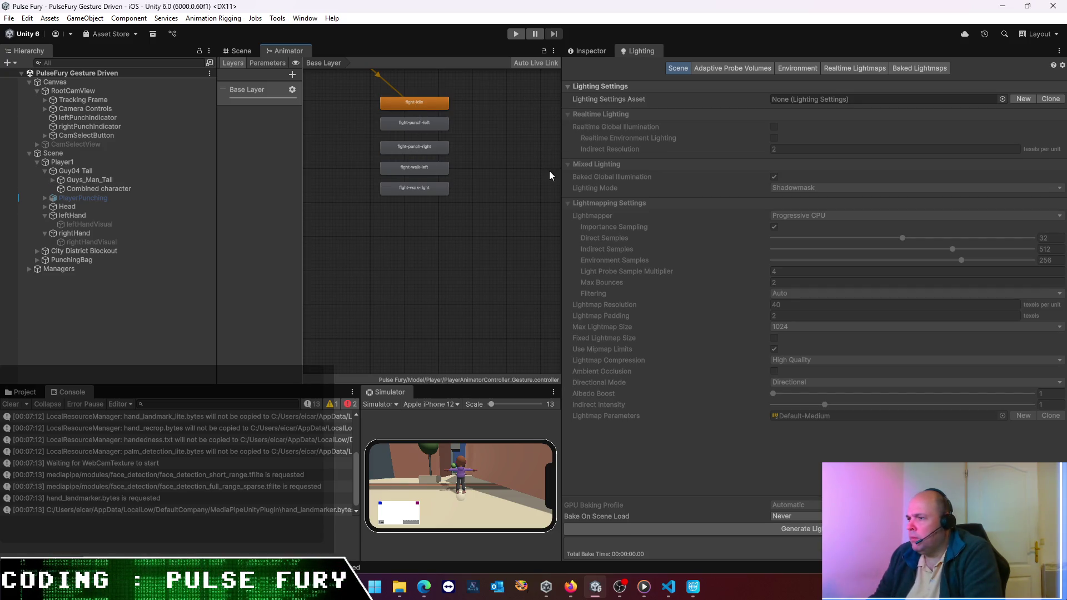
left_click(589, 51)
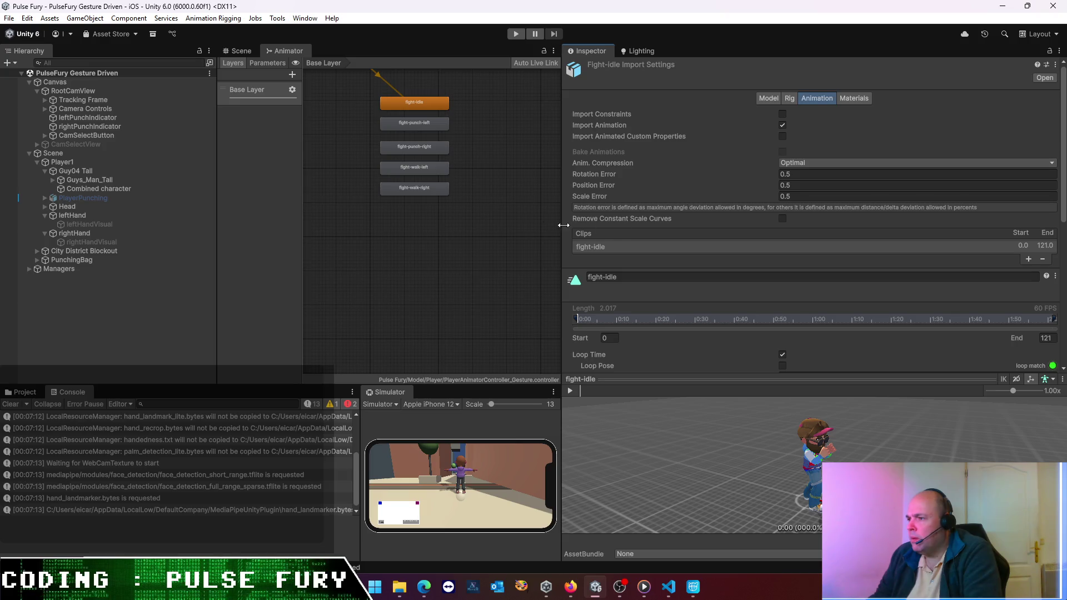
left_click(499, 195)
left_click(422, 105)
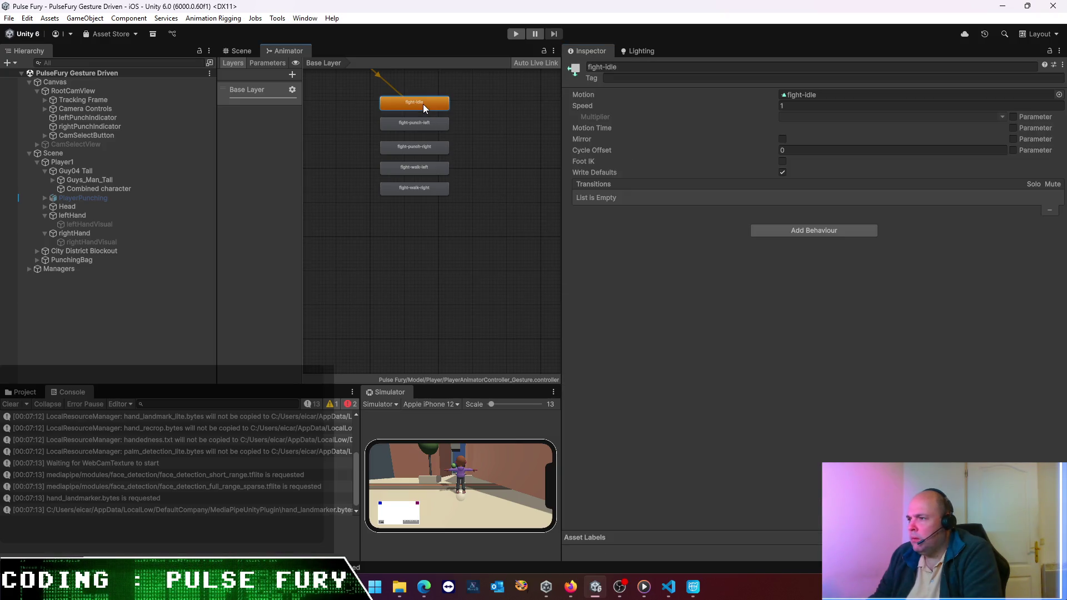
double_click(422, 104)
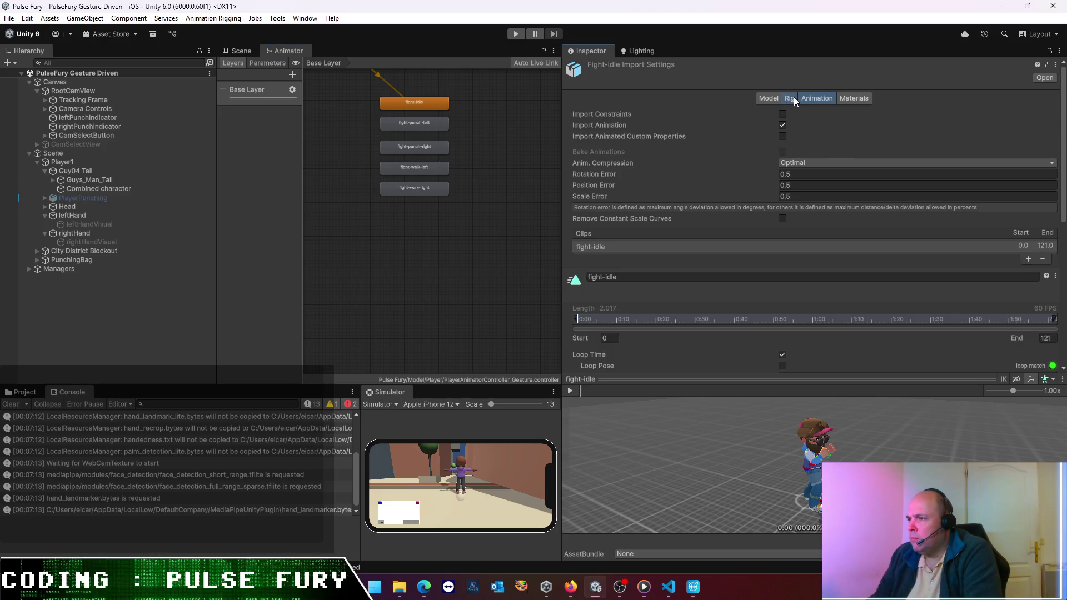
left_click(791, 98)
left_click(771, 98)
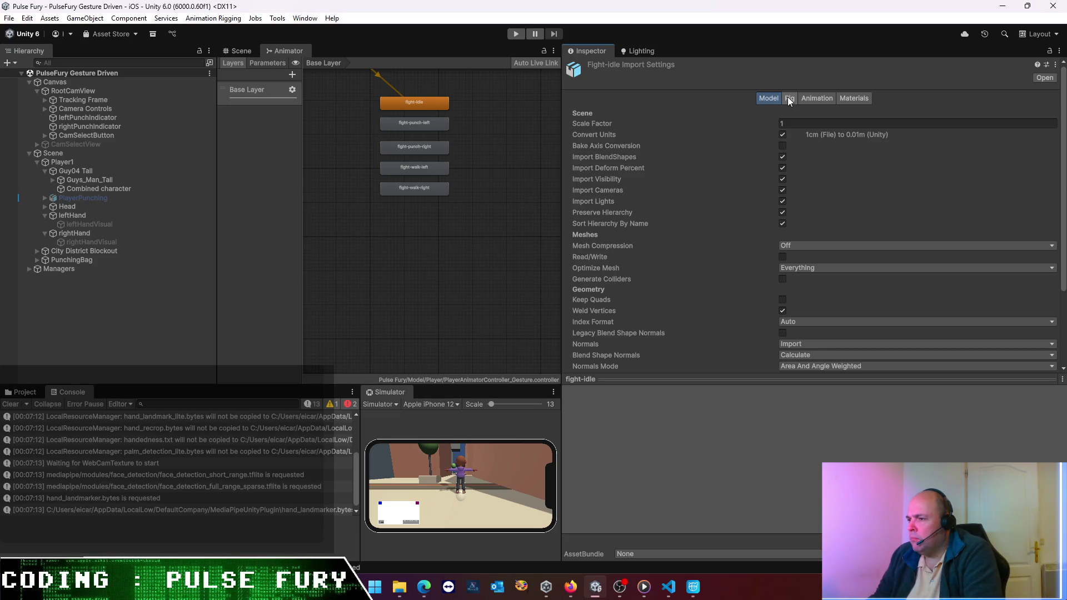
left_click(788, 97)
left_click(816, 100)
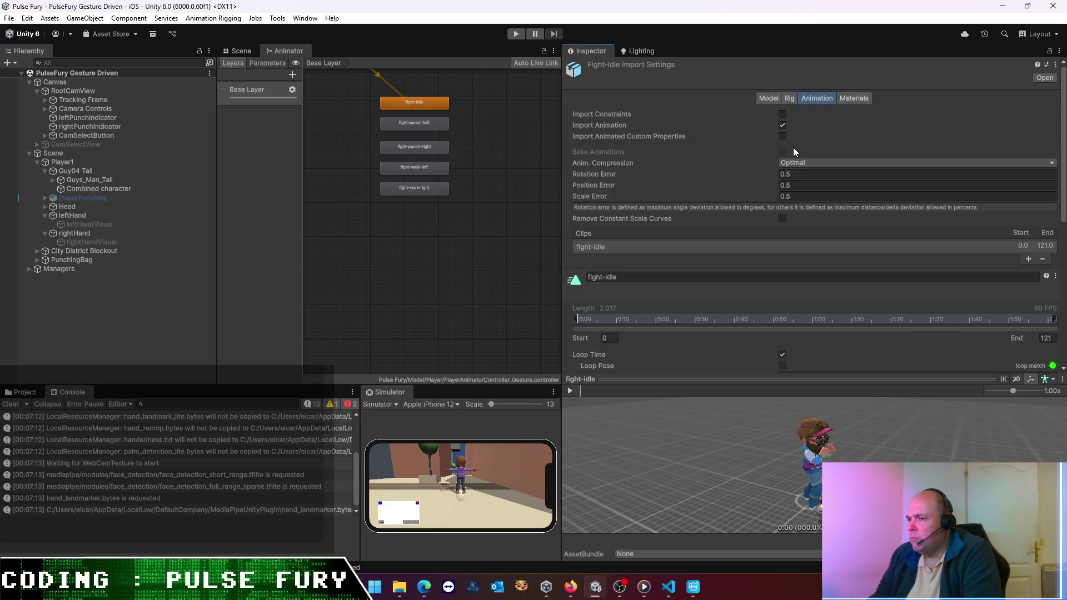
- Change the Root Transform Position (Y) offset from 0.1 to 0 and apply
scroll(793, 148, "down", 2)
scroll(793, 148, "down", 3)
scroll(794, 151, "down", 2)
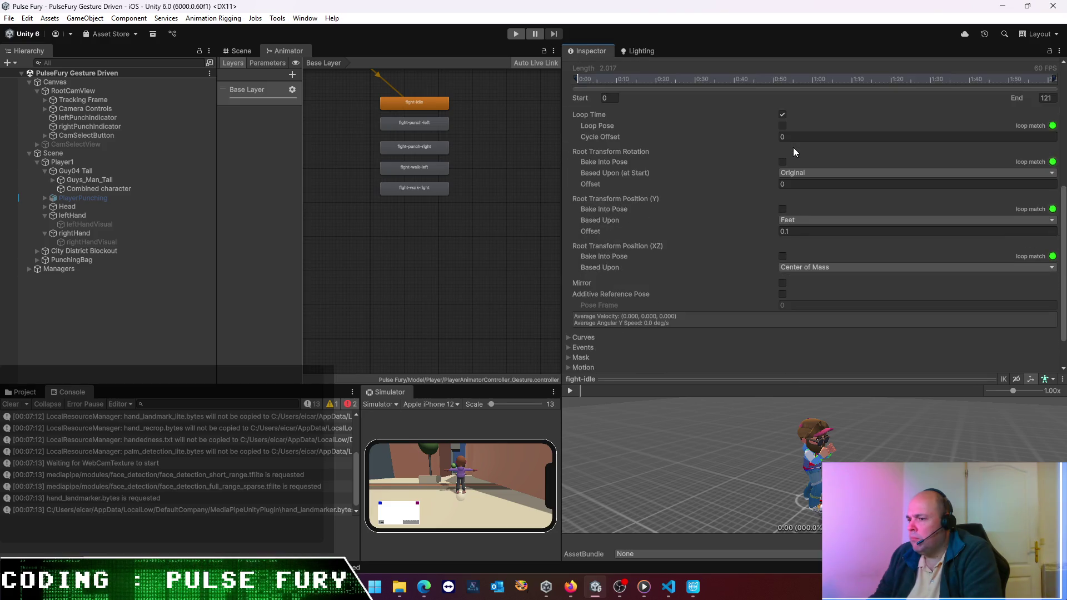
scroll(793, 151, "down", 1)
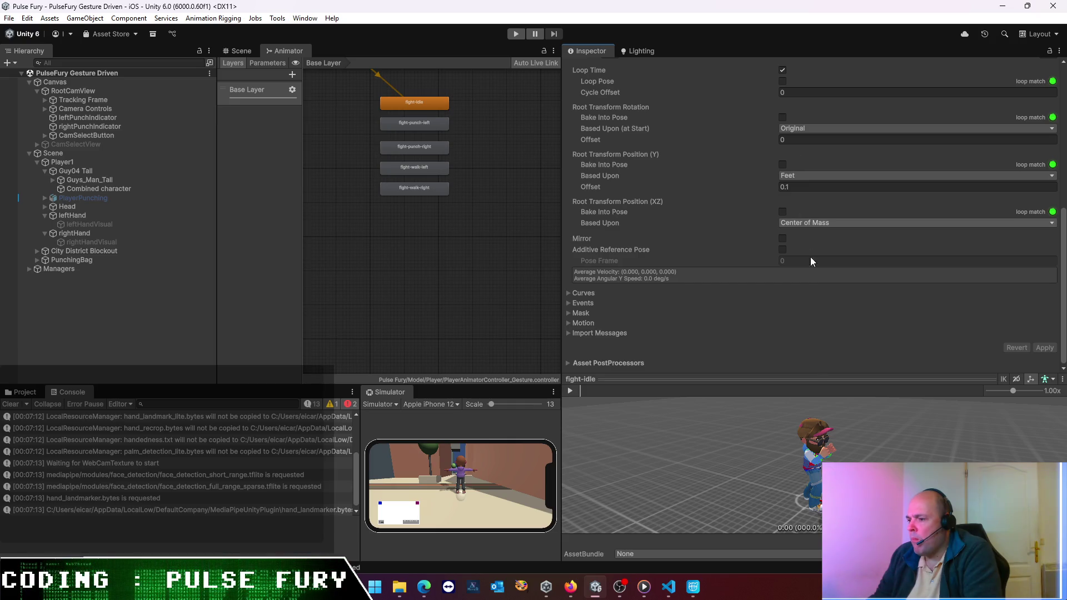
mouse_move(823, 433)
left_mouse_down()
mouse_move(819, 484)
mouse_move(807, 294)
mouse_move(815, 262)
mouse_move(791, 233)
left_mouse_up()
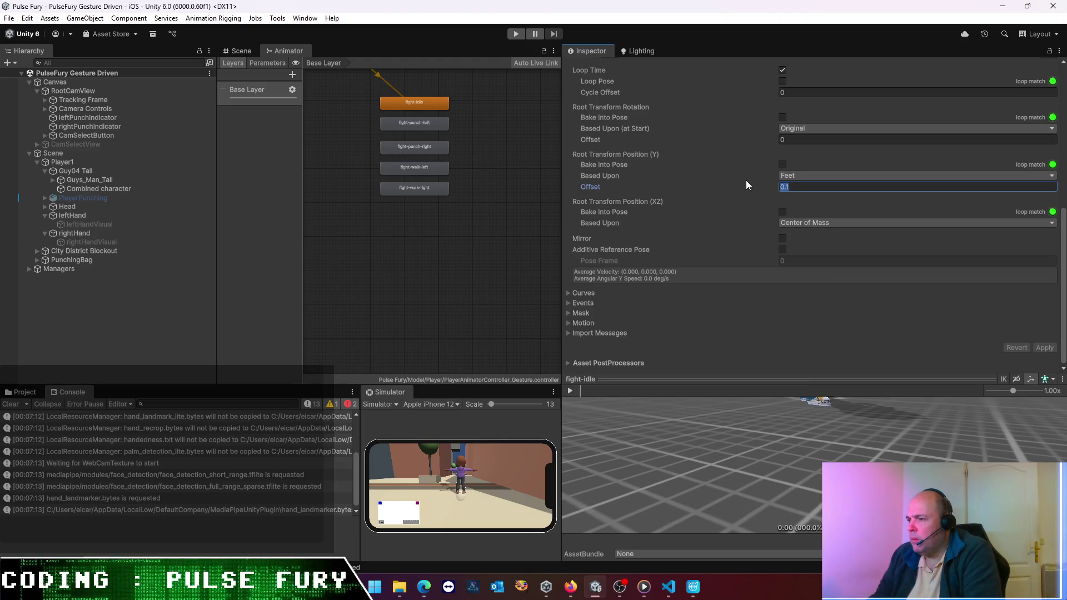
type("0")
left_click_drag(786, 492, 778, 509)
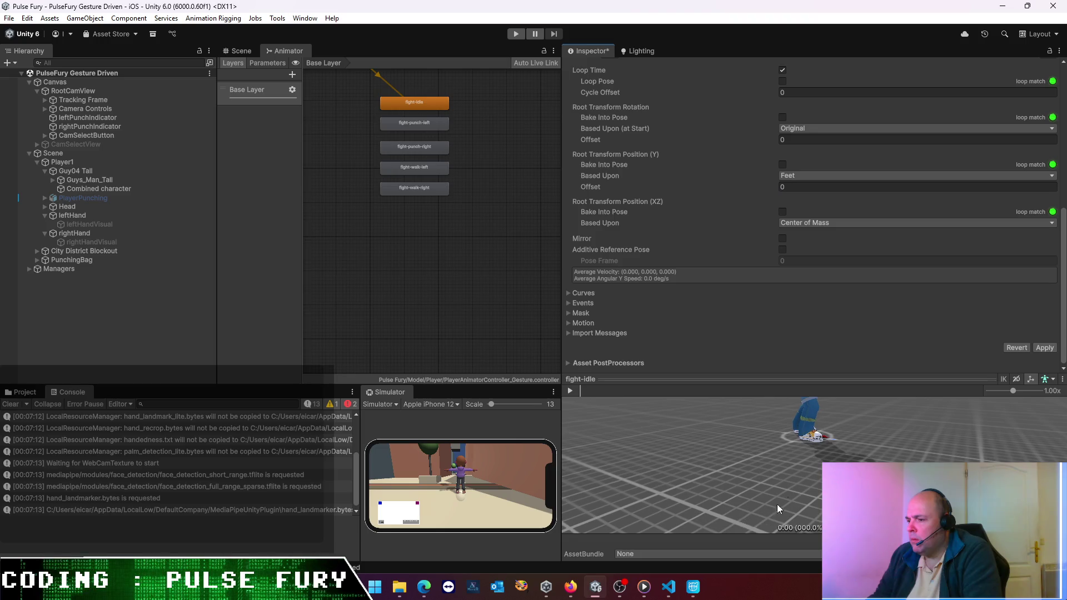
left_click(1046, 349)
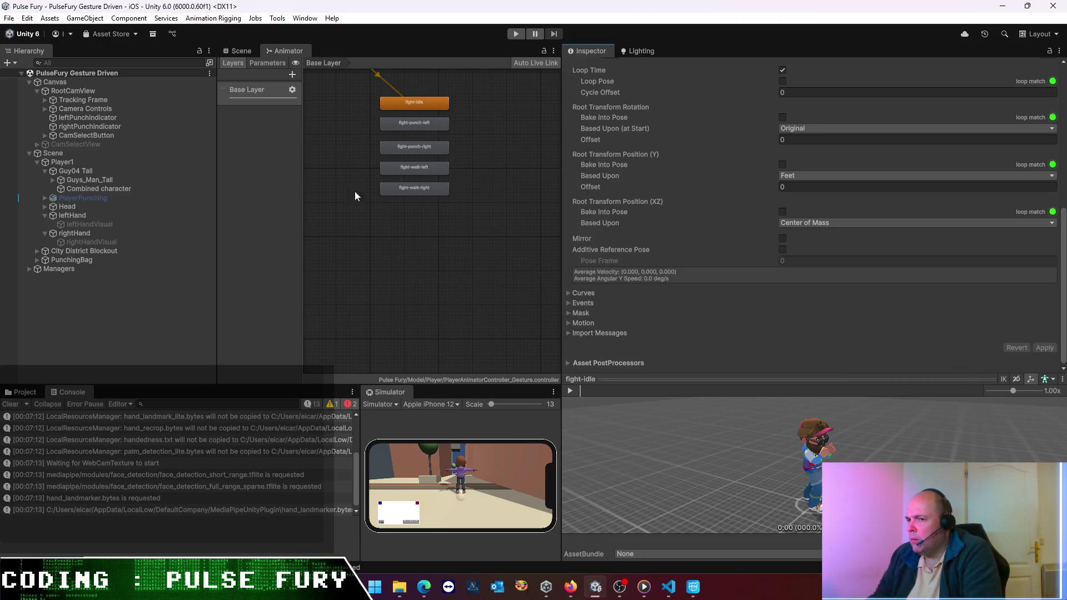
- Review the fight-punch-left and fight-punch-right clip import settings
left_click(402, 124)
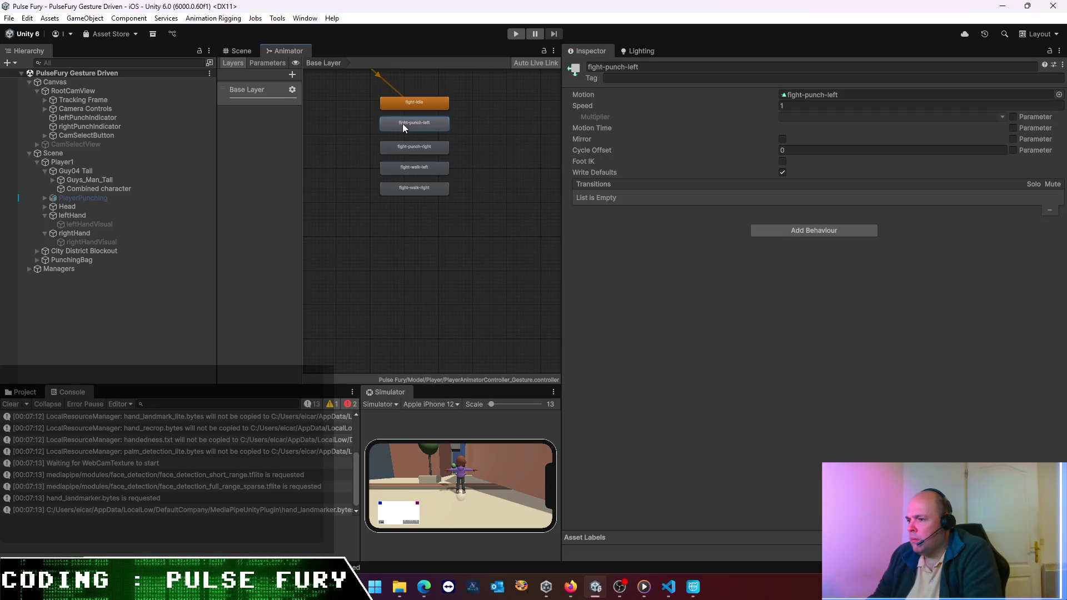
double_click(403, 123)
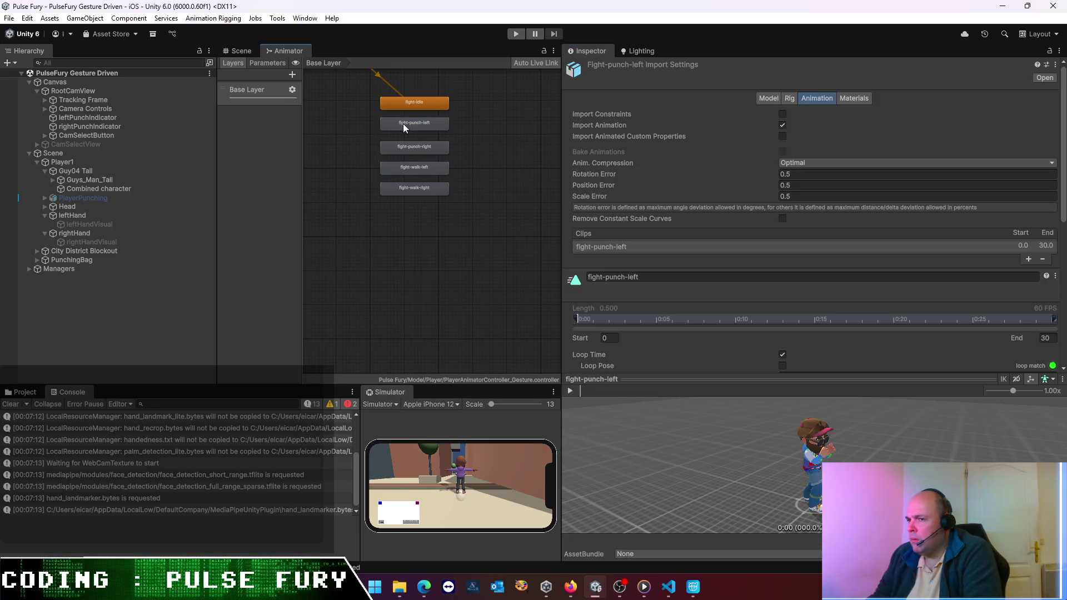
double_click(417, 150)
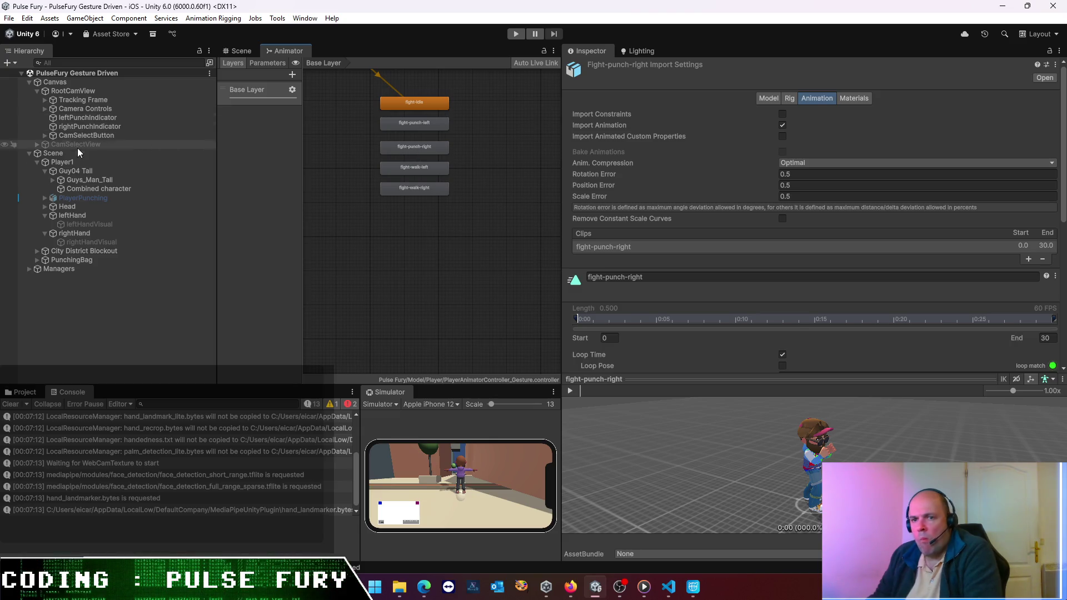
- Inspect Guy04 Tall, Player1's skeleton script and Guys_Man_Tall's Animator, then start Play mode
left_click(89, 172)
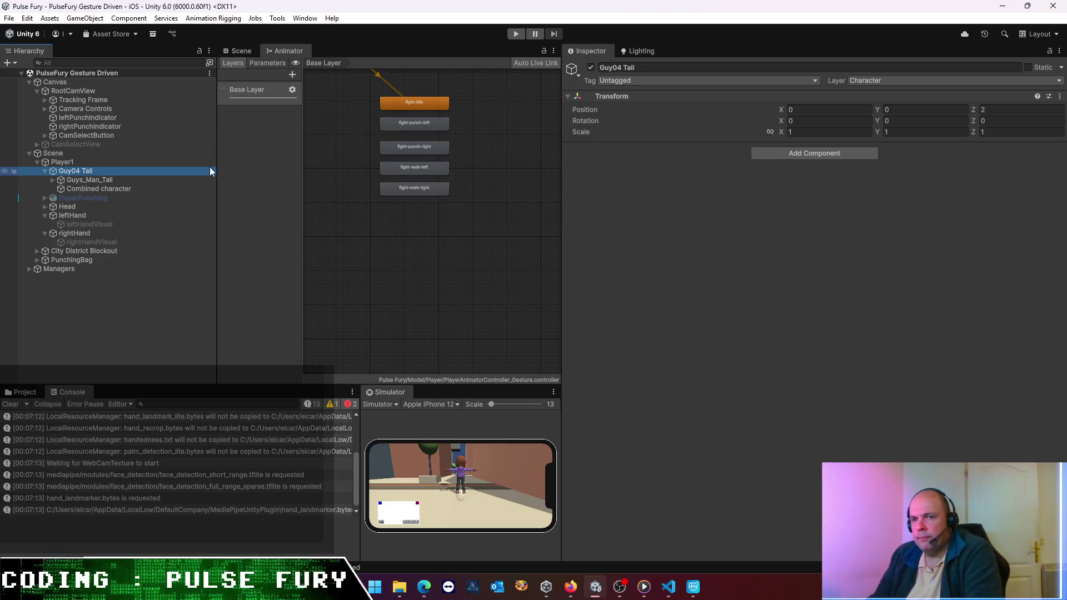
left_click(135, 162)
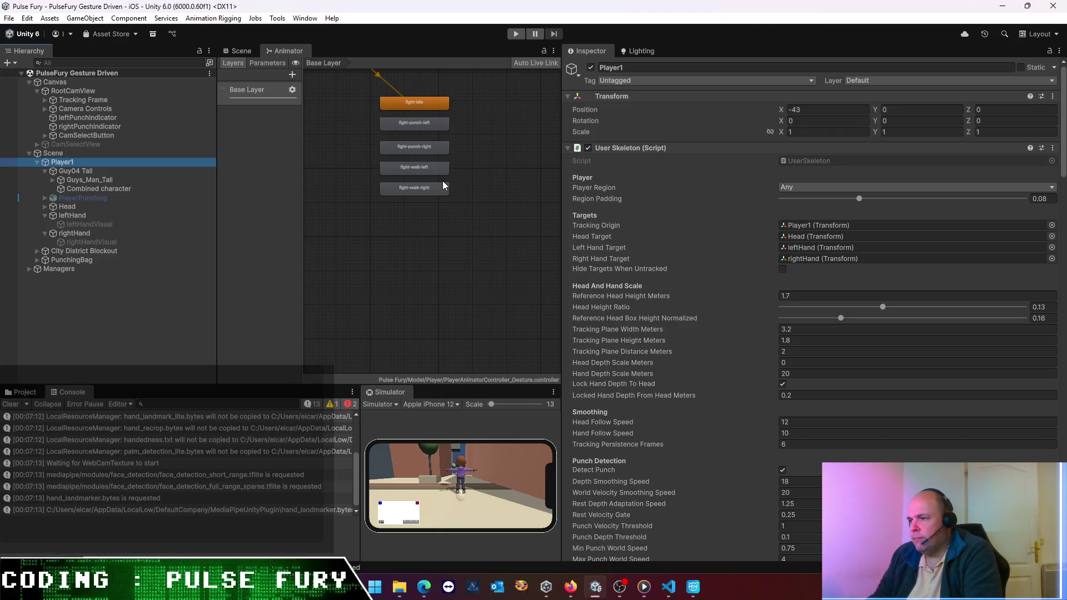
left_click(89, 170)
left_click(98, 181)
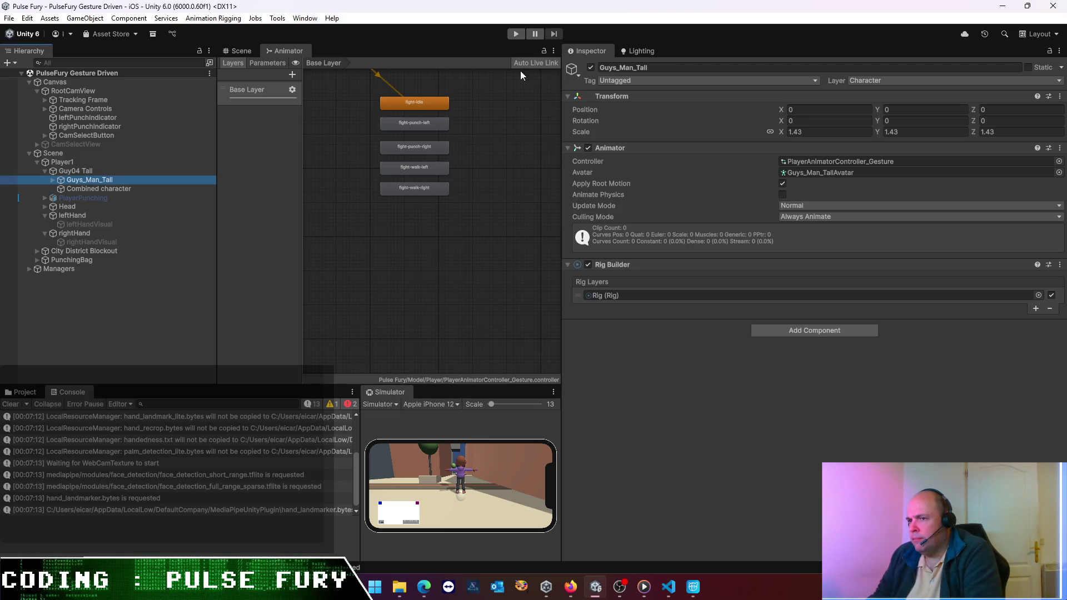
left_click(516, 37)
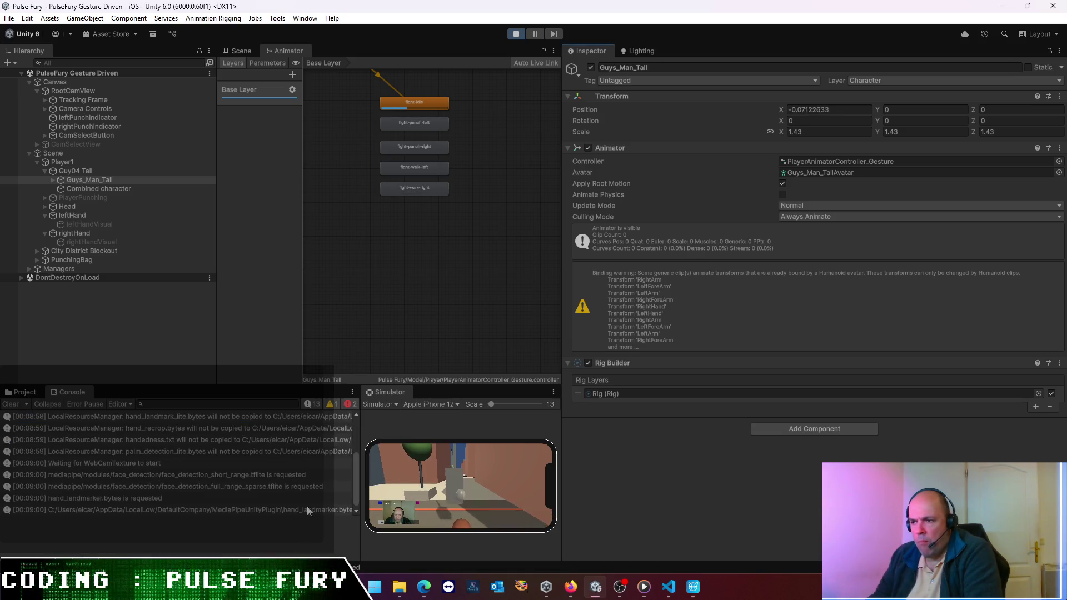
scroll(215, 465, "up", 3)
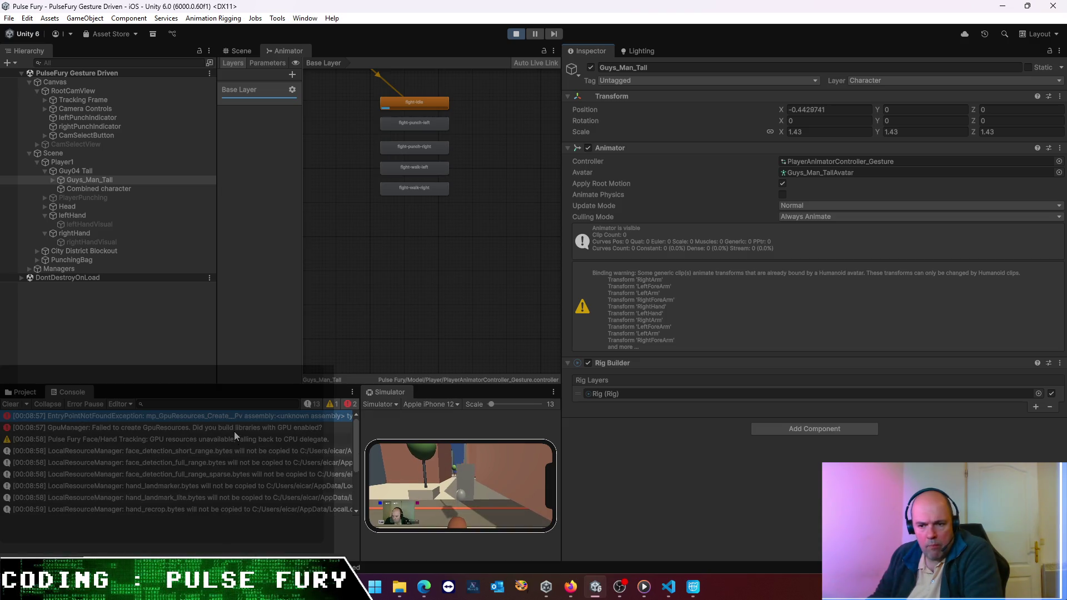
left_click(168, 435)
left_click(153, 449)
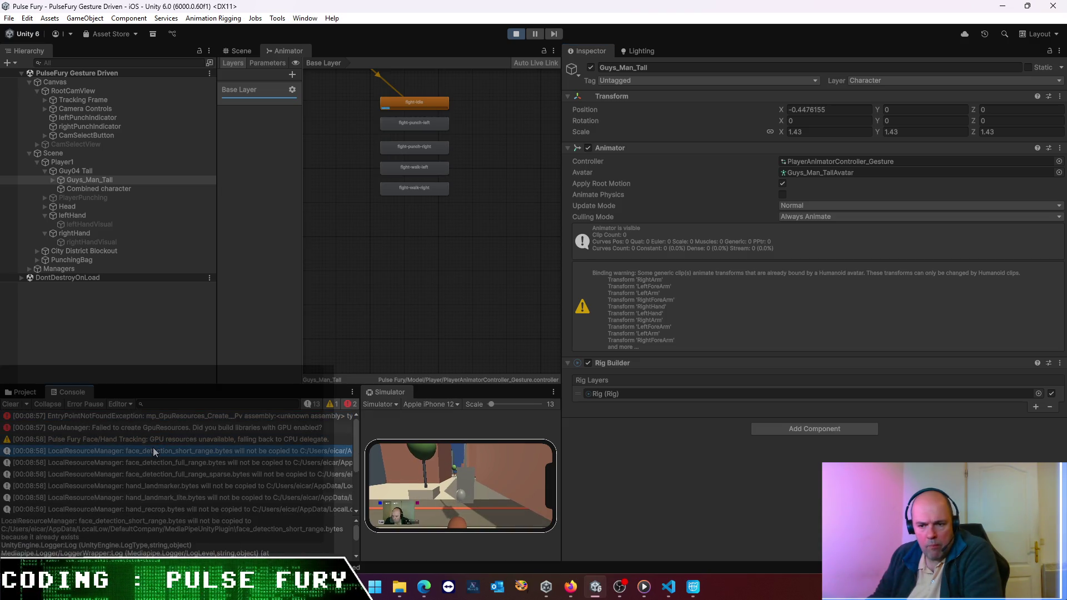
scroll(150, 462, "down", 3)
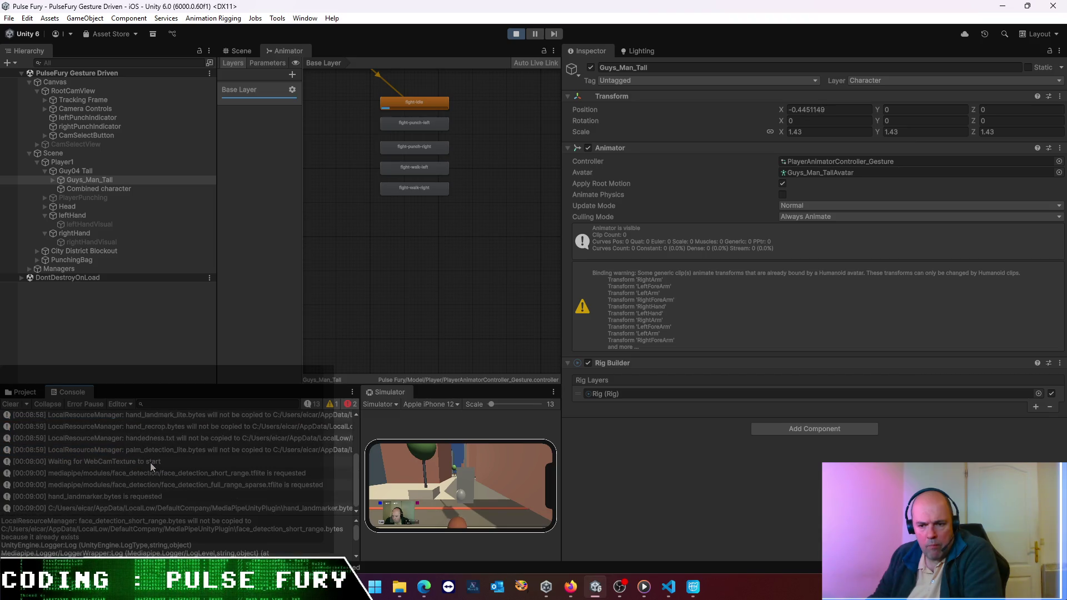
scroll(155, 460, "up", 3)
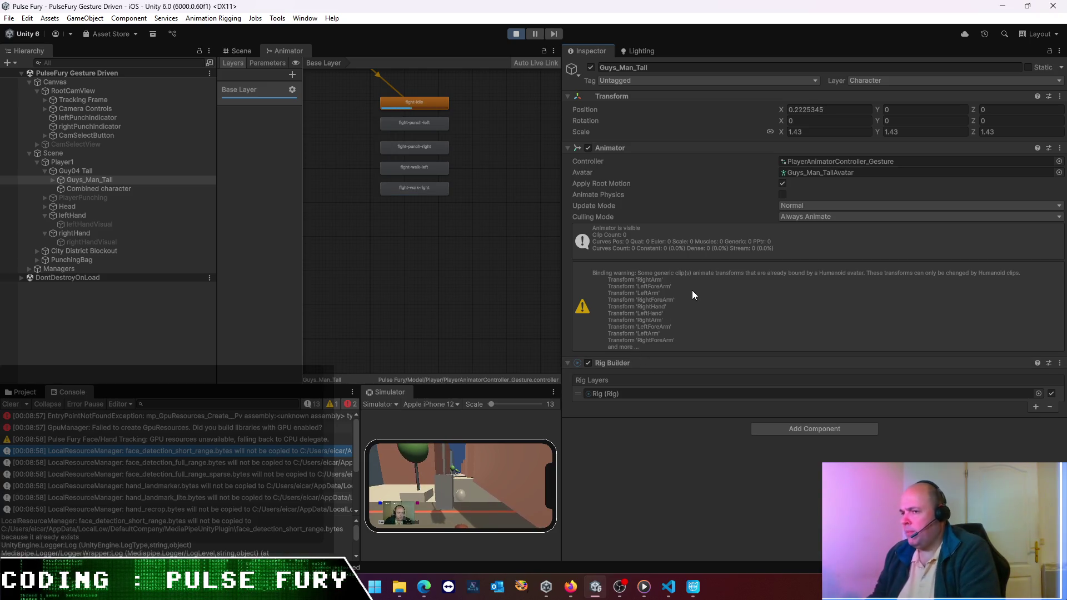
left_click(833, 176)
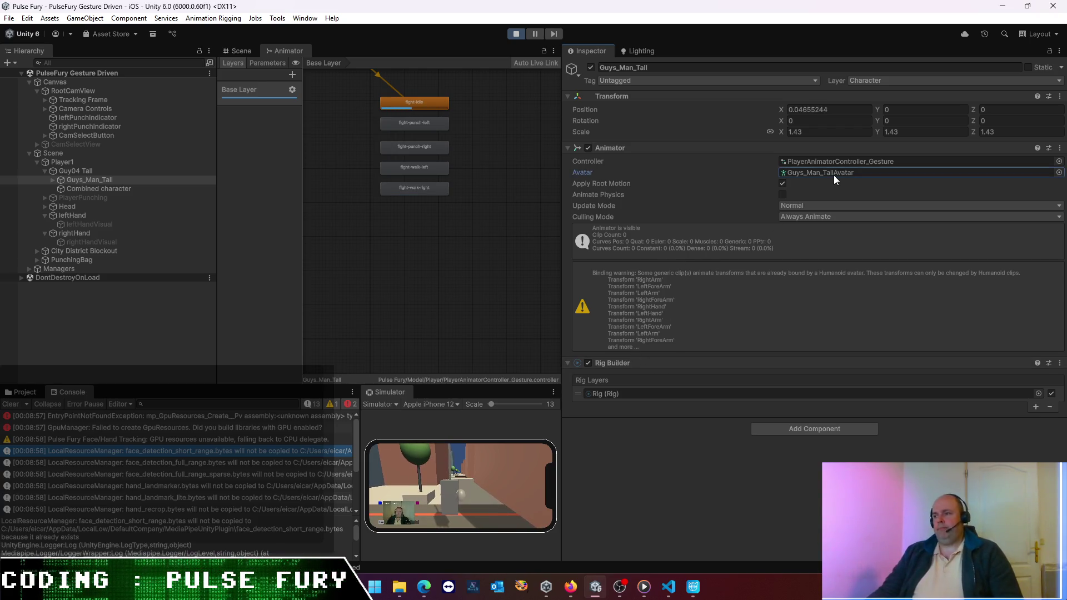
- Clear Guys_Man_Tall's Animator avatar, frame it in the Scene view, and restart Play mode without an avatar
key("Delete")
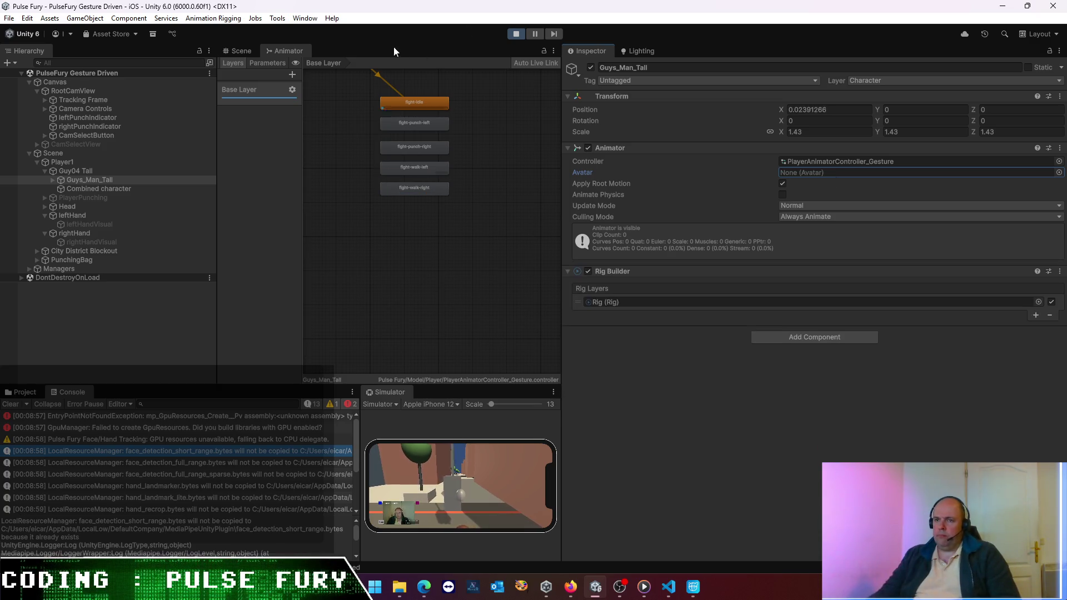
left_click(241, 54)
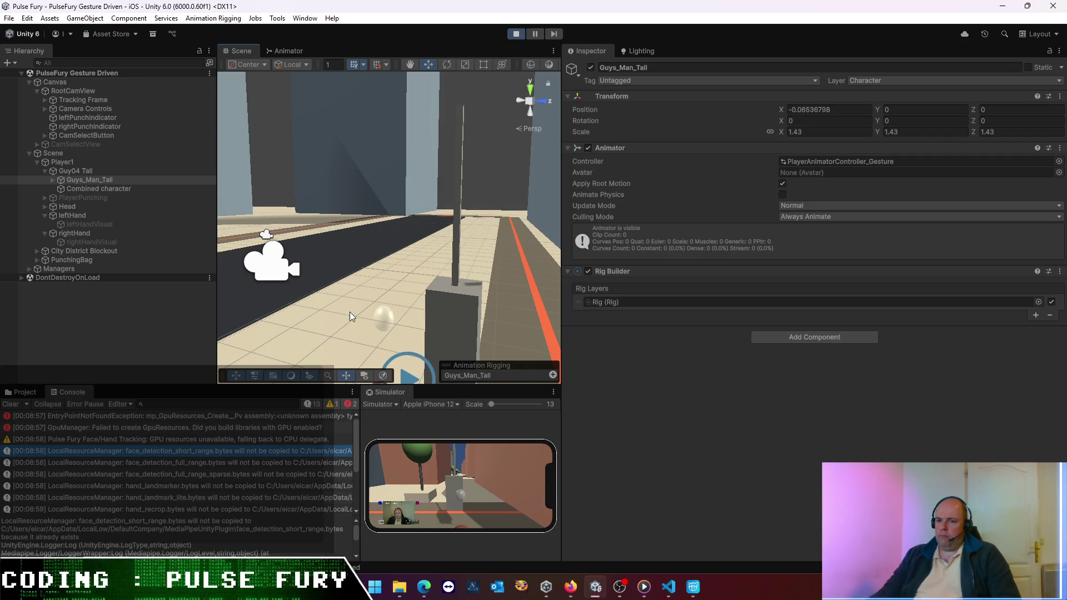
double_click(82, 178)
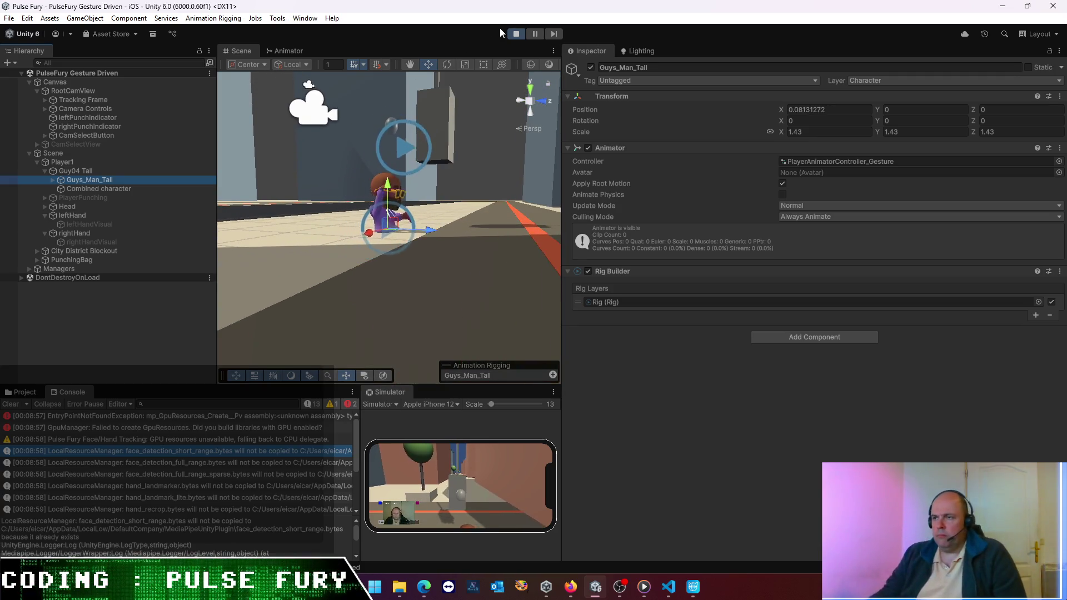
left_click(514, 34)
left_click(822, 171)
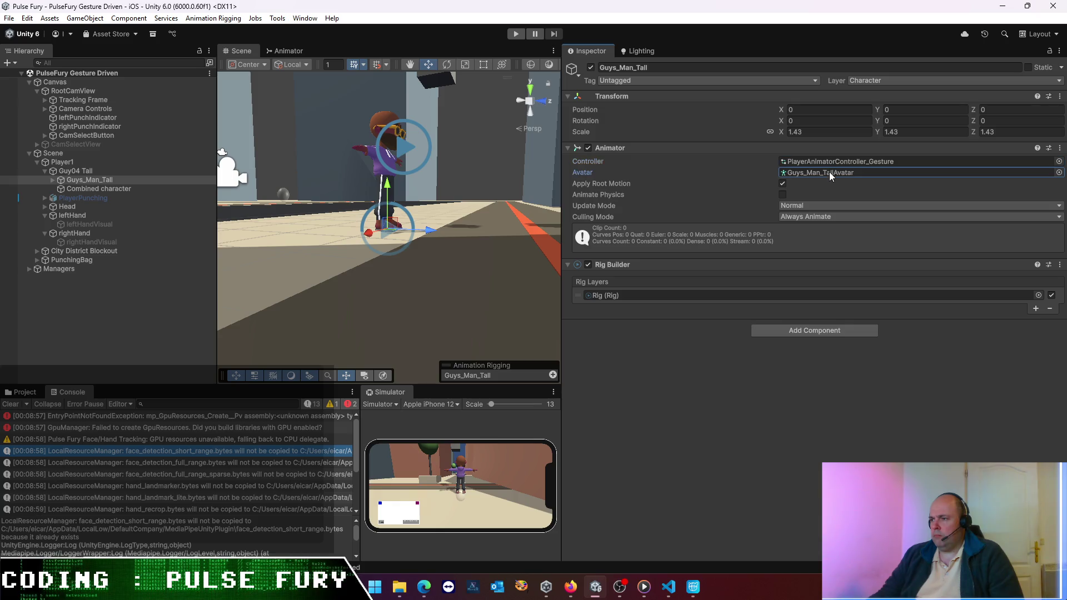
key("Delete")
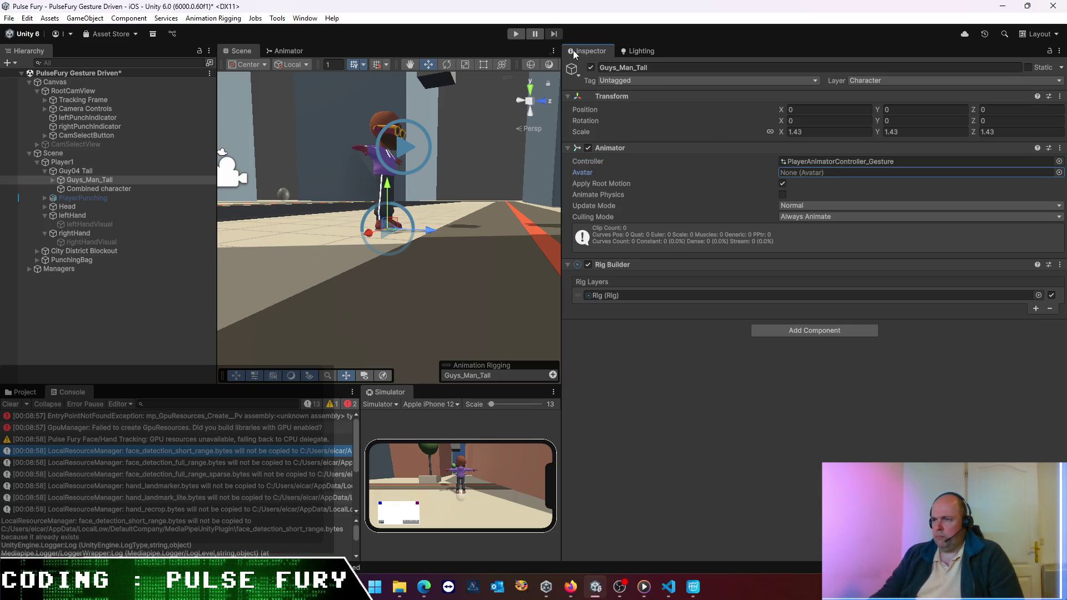
left_click(515, 35)
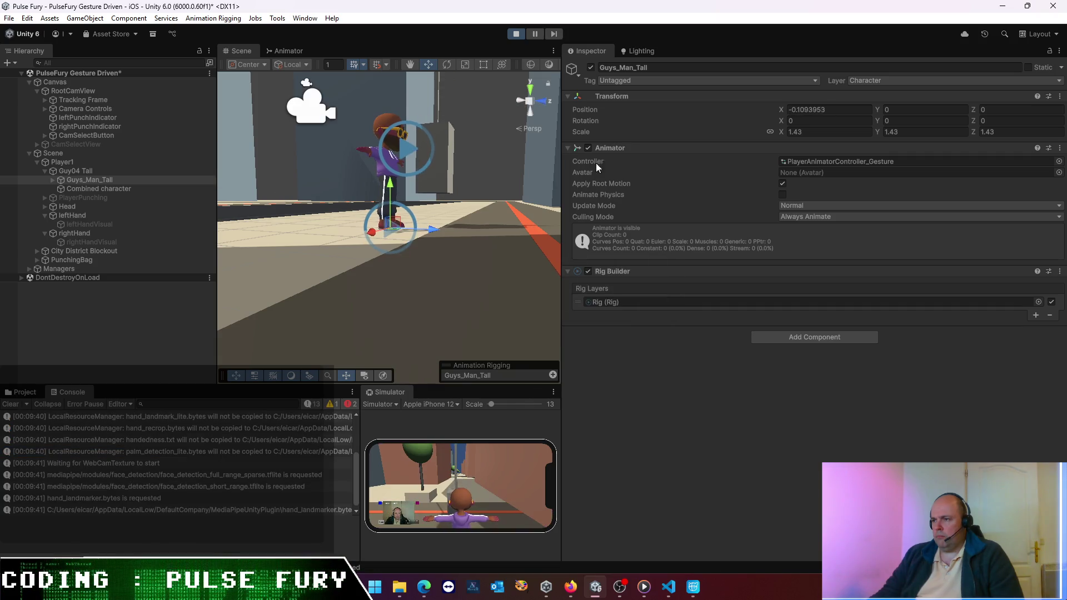
- Try Guys_Man_TallAvatar, Bouncing Fight IdleAvatar and PlayerPunchingAvatar in play, then stop Play mode
left_click(1060, 172)
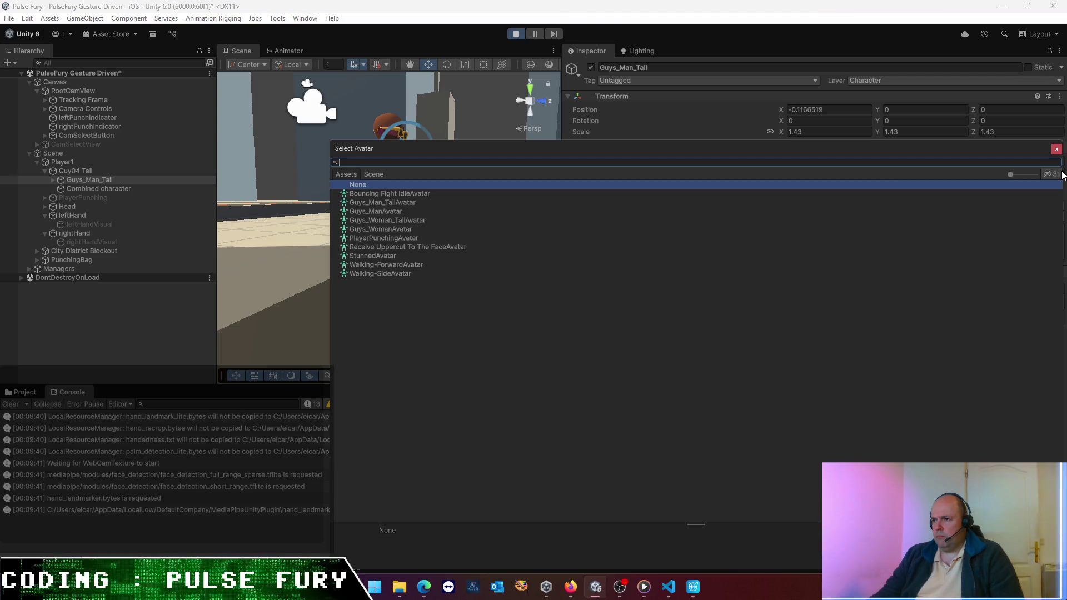
double_click(402, 202)
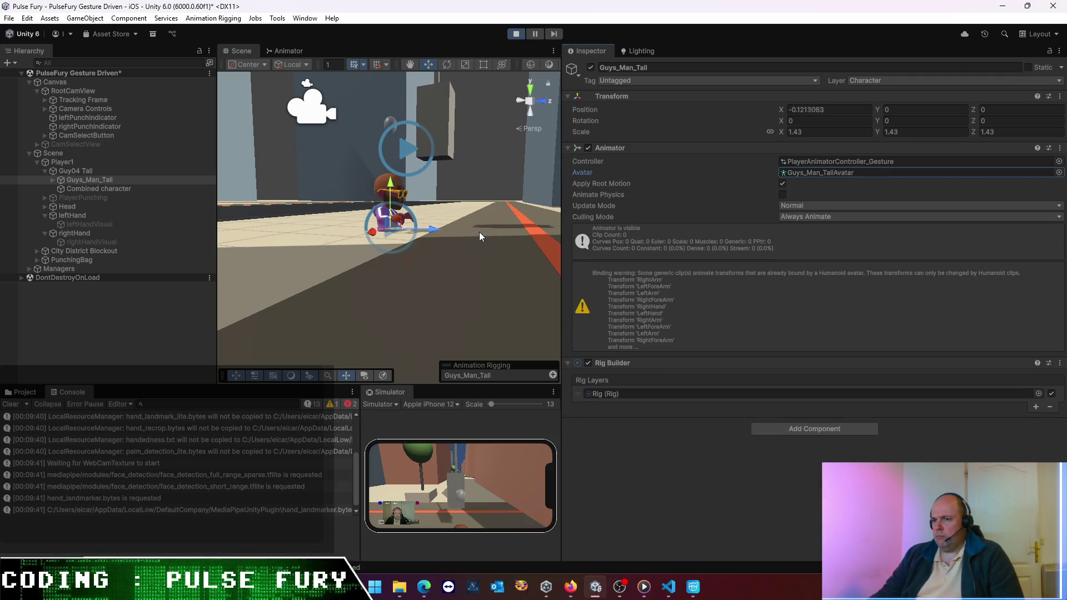
left_click(1059, 172)
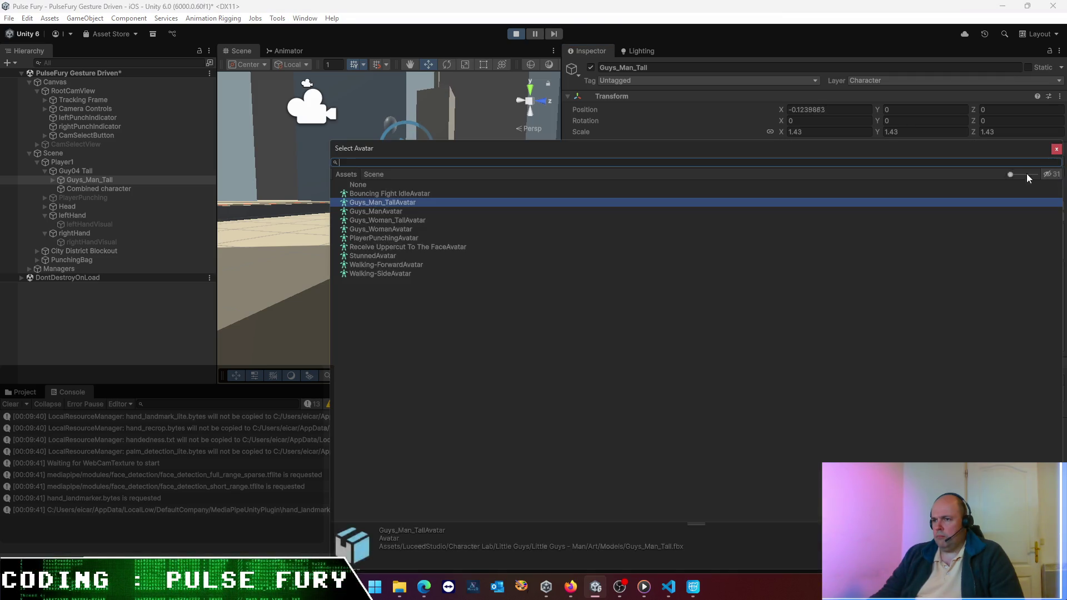
double_click(412, 195)
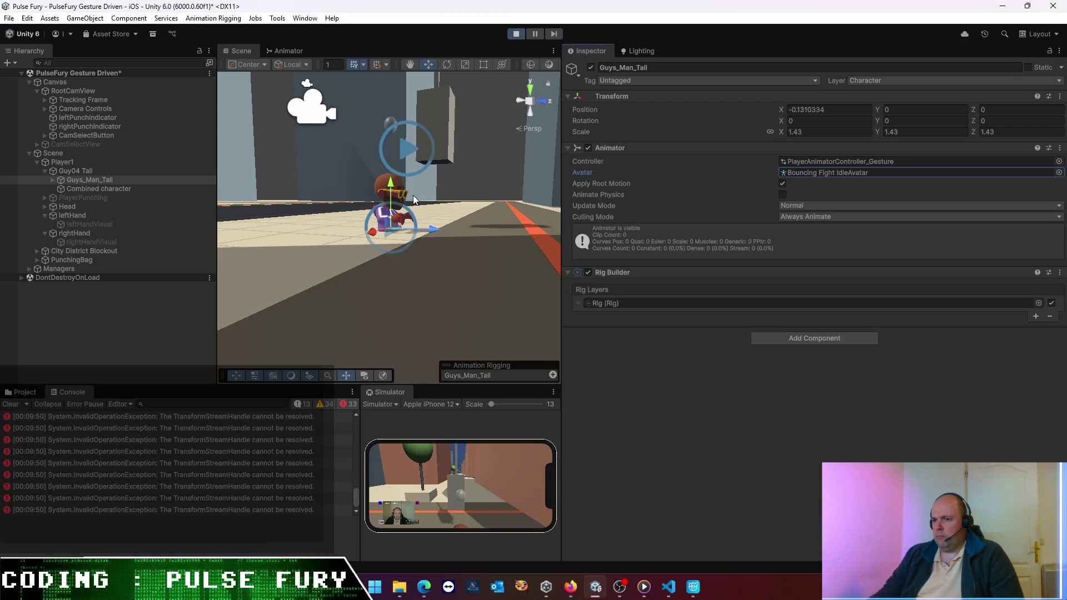
left_click(1059, 172)
double_click(402, 239)
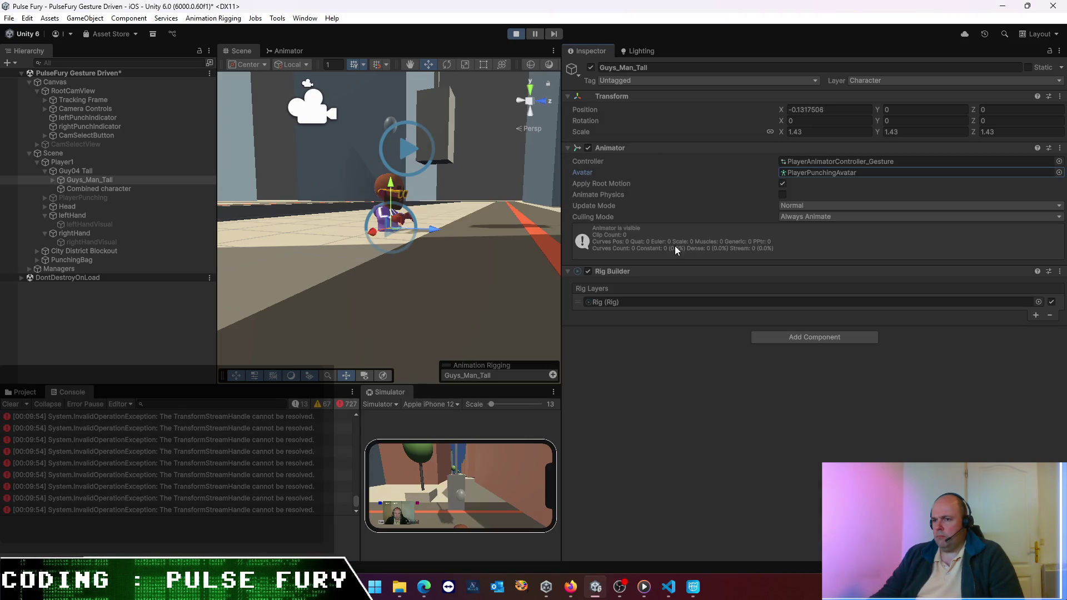
left_click(1058, 173)
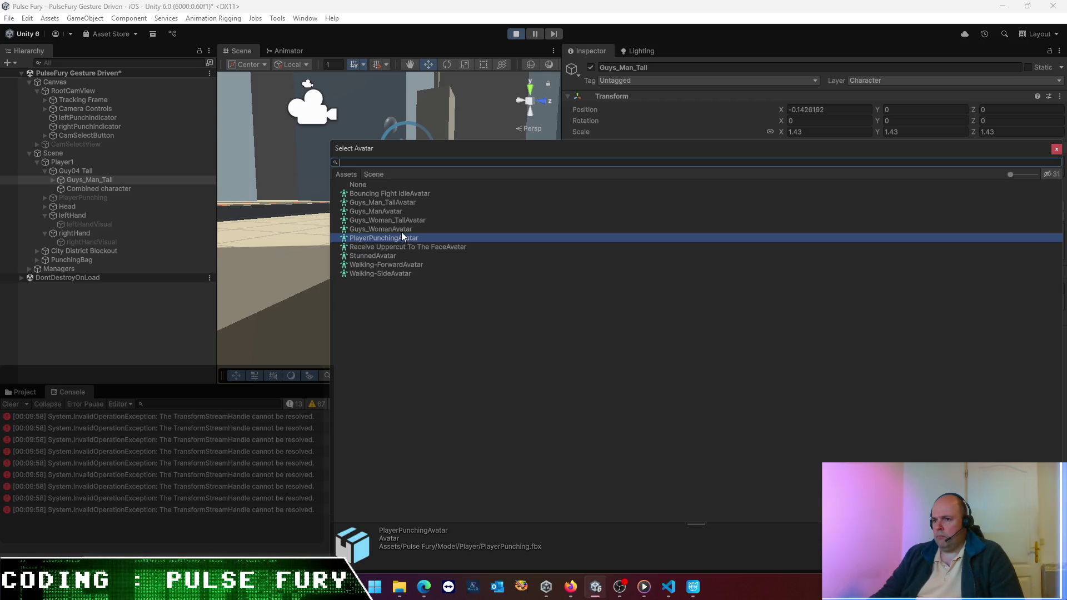
double_click(398, 202)
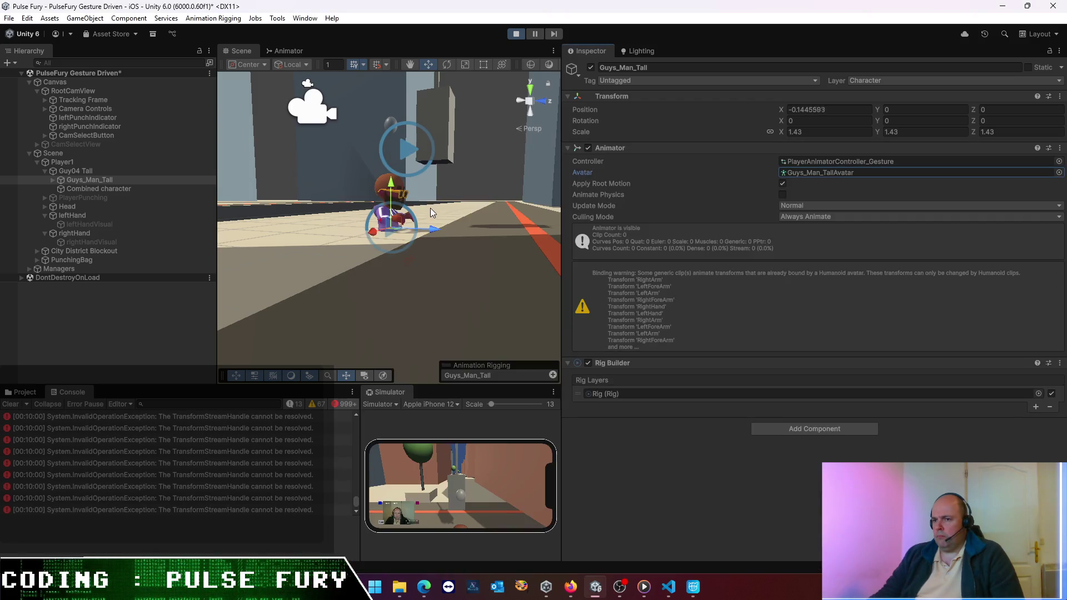
left_click(518, 34)
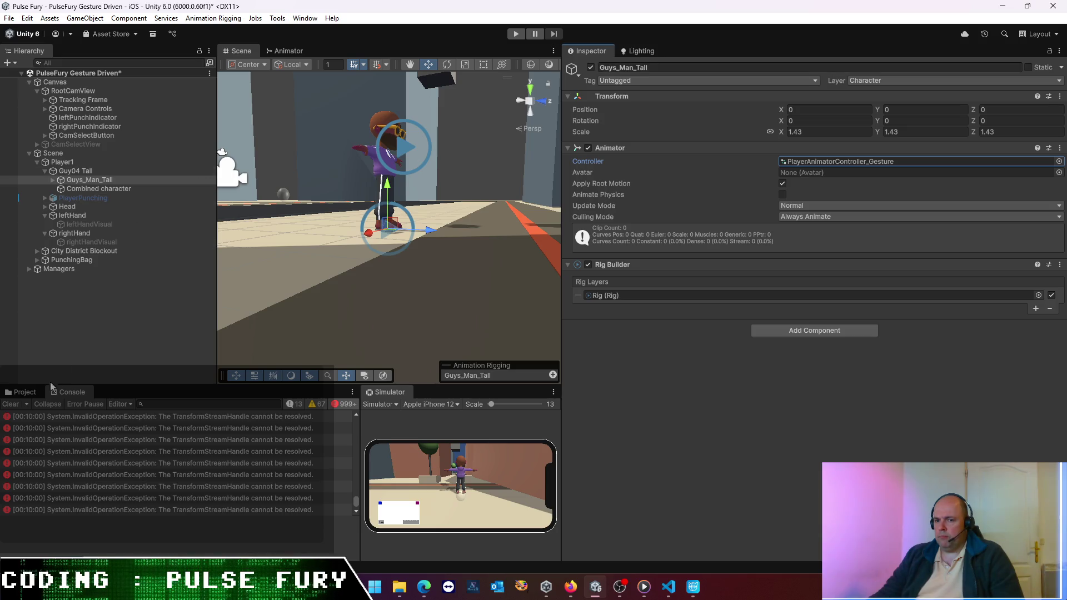
- Open PlayerAnimatorController_Gesture's graph, confirm its Parameters list is empty, and widen the graph
left_click(25, 392)
left_click(261, 445)
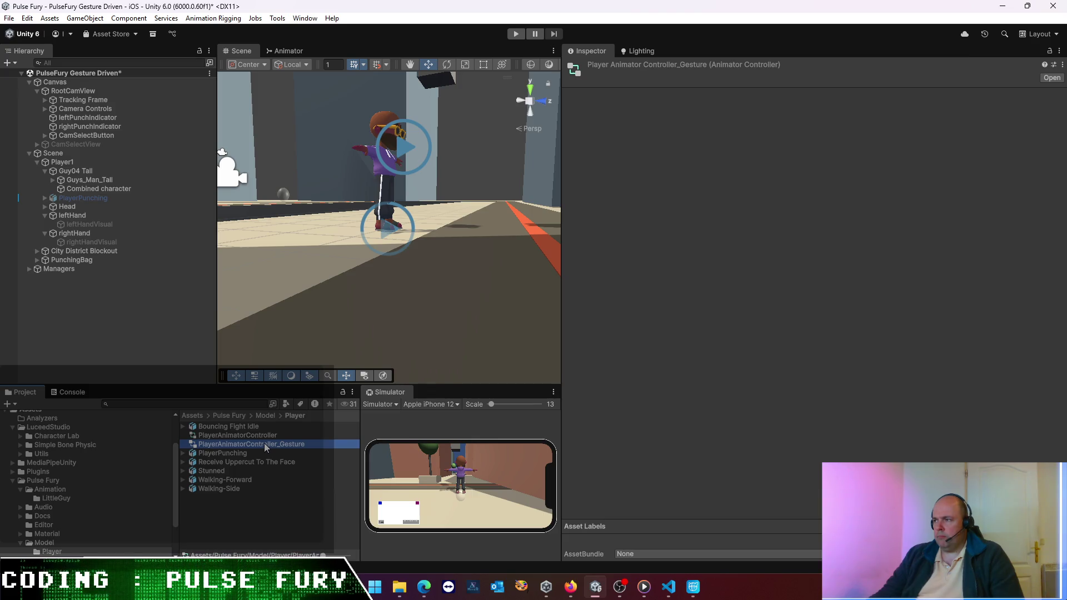
double_click(264, 443)
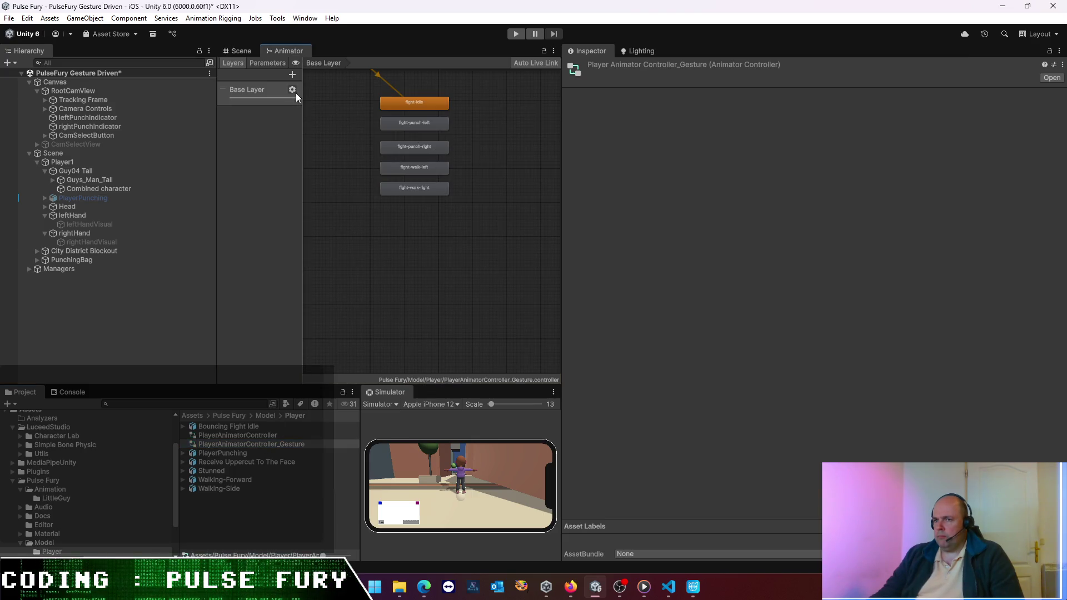
left_click(275, 62)
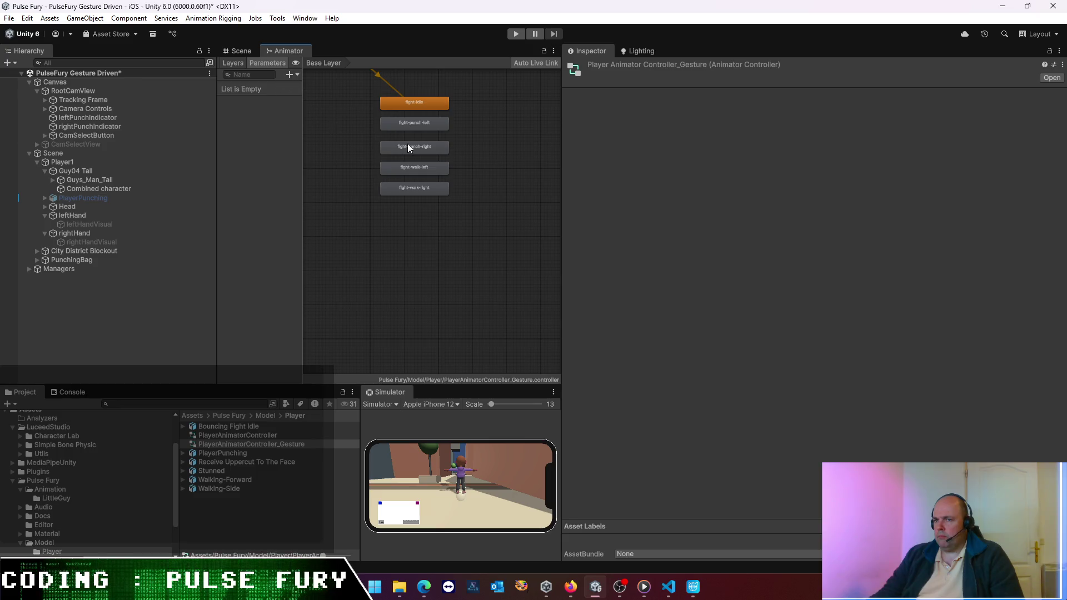
left_click_drag(559, 131, 686, 133)
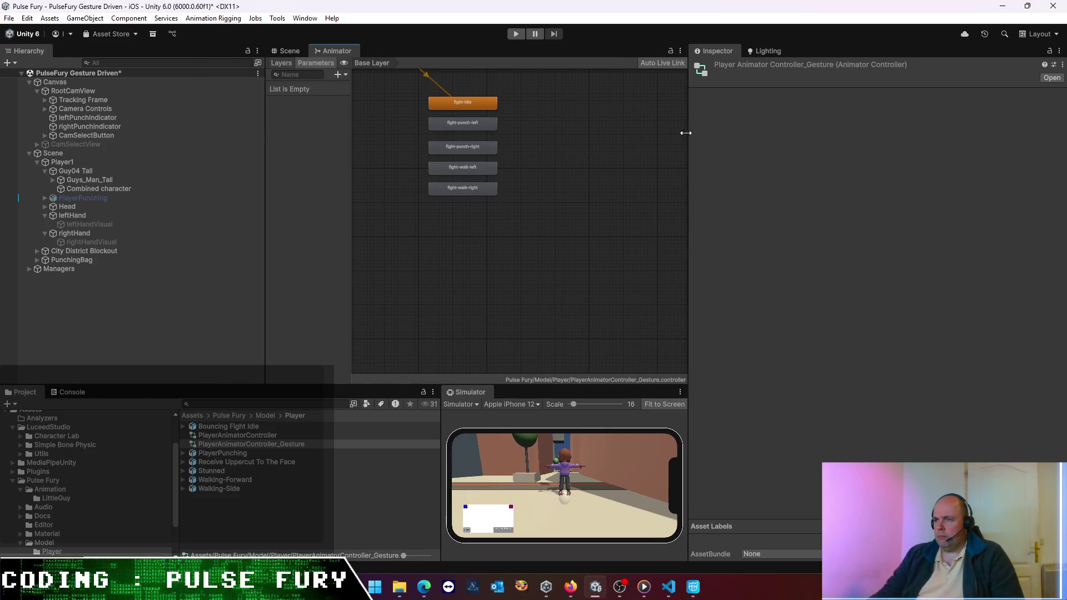
left_click(281, 64)
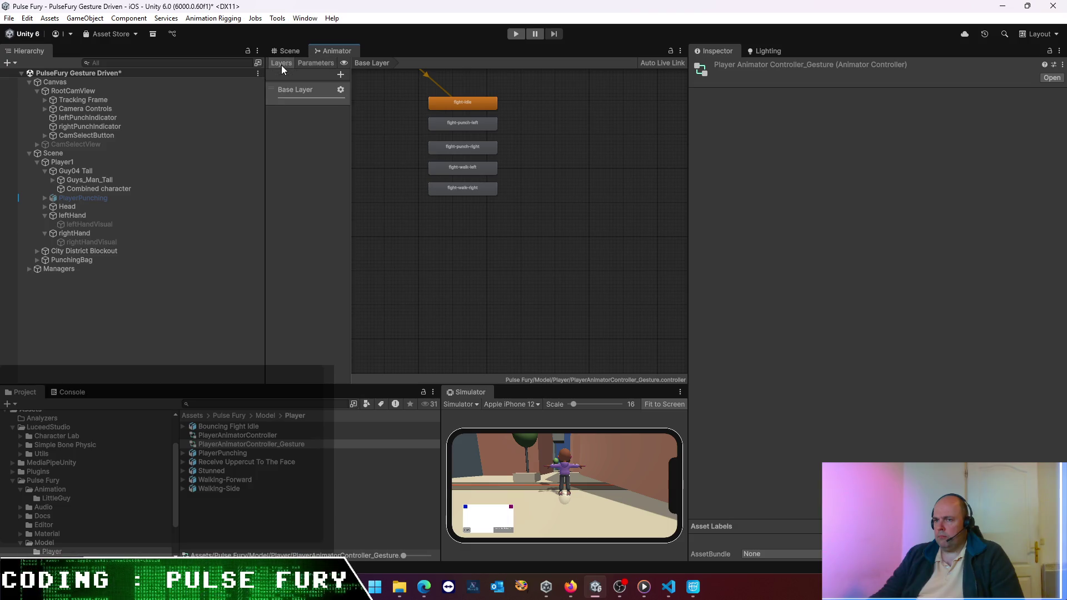
- Pan the graph and inspect the Entry and Any State nodes
mouse_move(458, 102)
left_mouse_down()
mouse_move(419, 272)
mouse_move(500, 300)
mouse_move(465, 197)
mouse_move(438, 212)
mouse_move(465, 199)
left_mouse_up()
left_click_drag(616, 198, 455, 195)
left_click(392, 195)
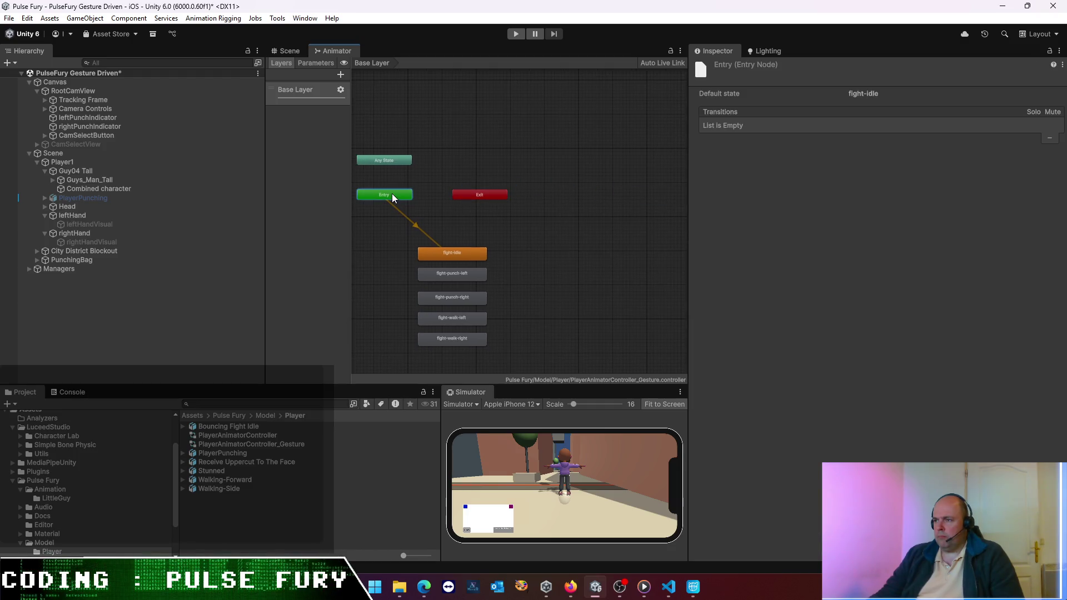
left_click(376, 161)
left_click(408, 148)
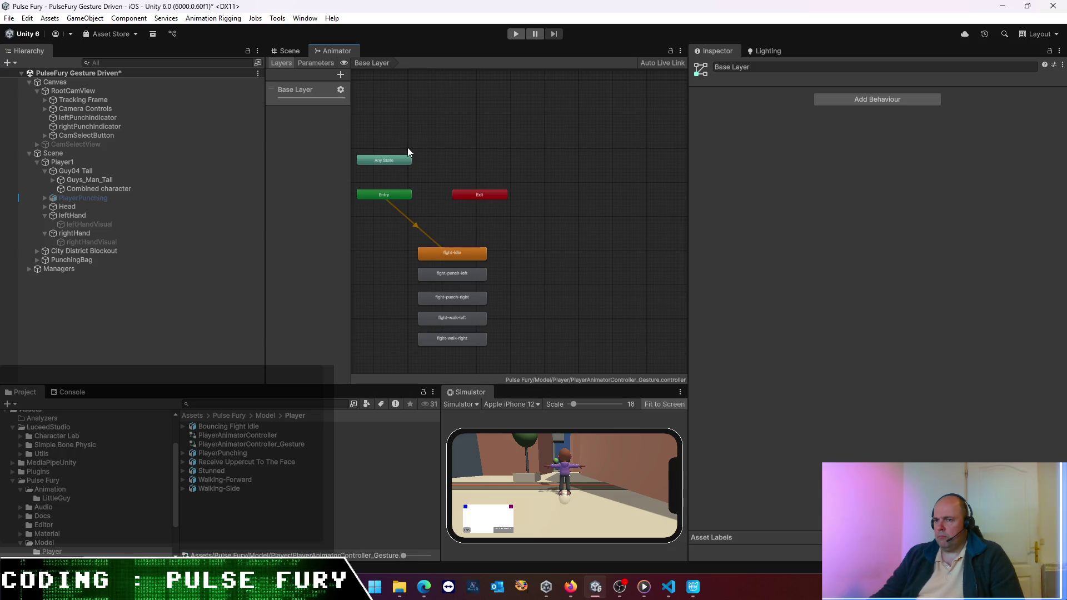
- Leave the Base Layer's Mask at None and blending on Override, then return to the Scene view
left_click(338, 92)
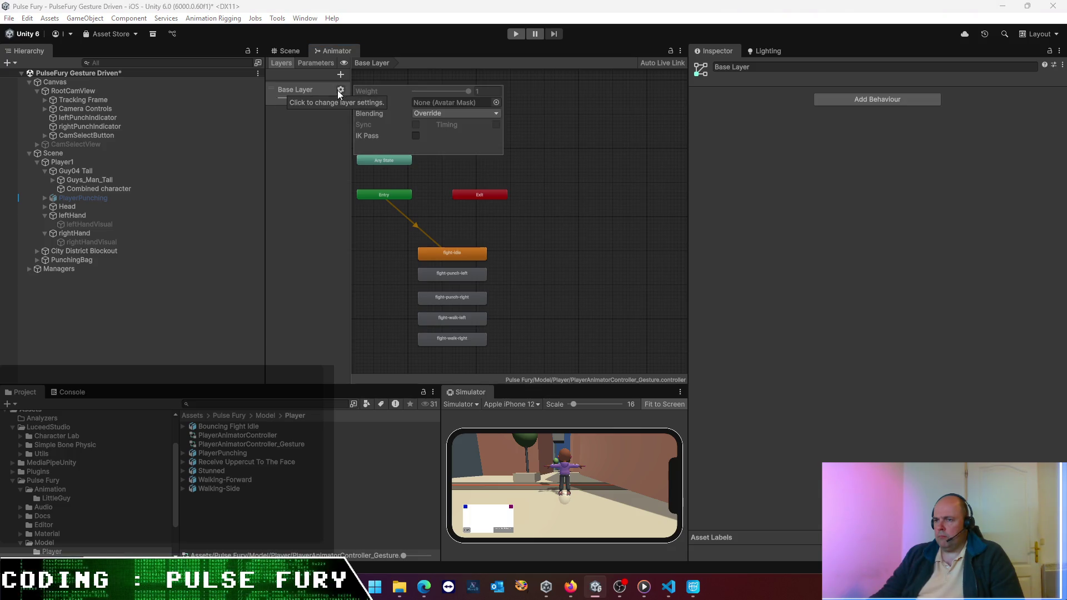
left_click(495, 103)
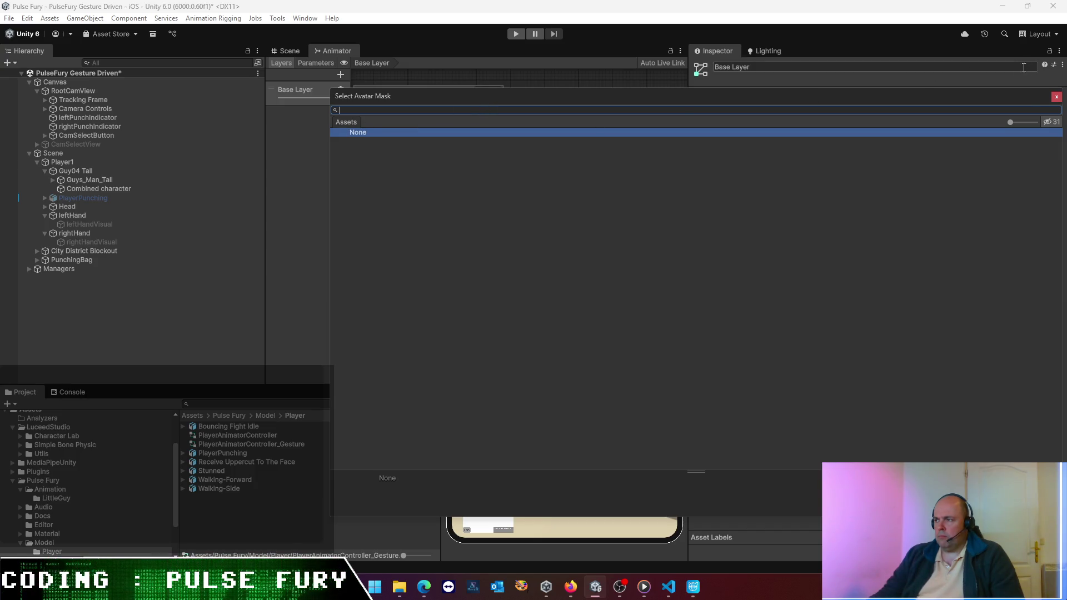
left_click(1056, 97)
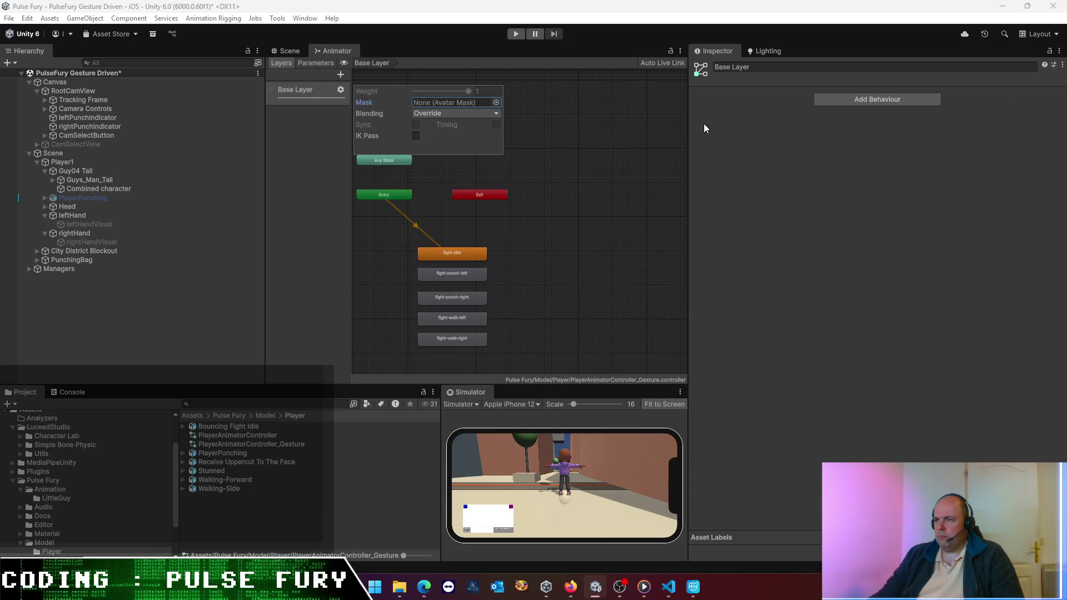
left_click(454, 114)
left_click(454, 125)
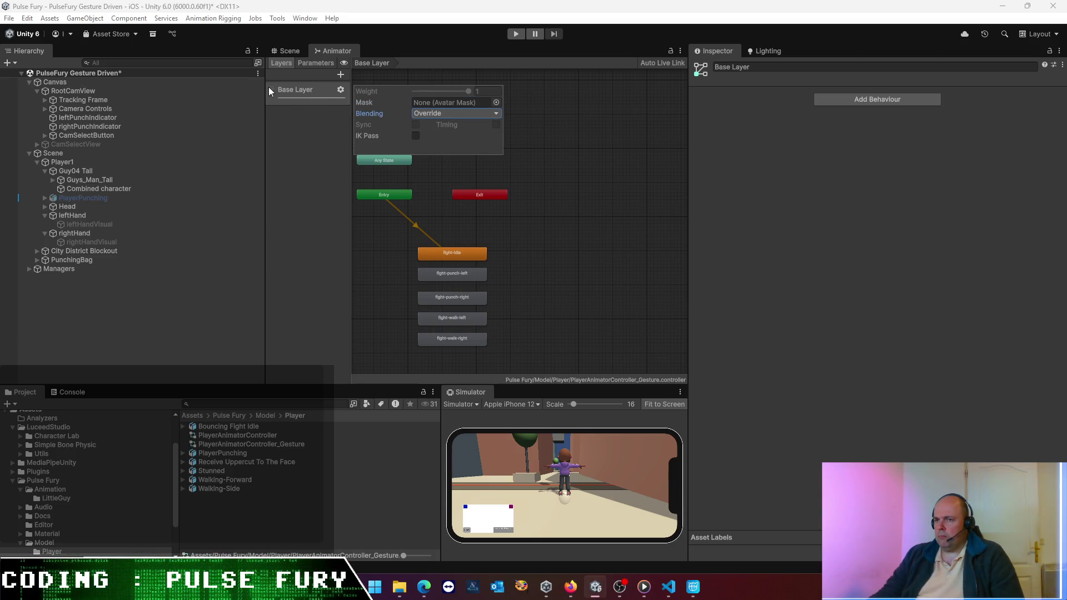
left_click(302, 131)
left_click(288, 52)
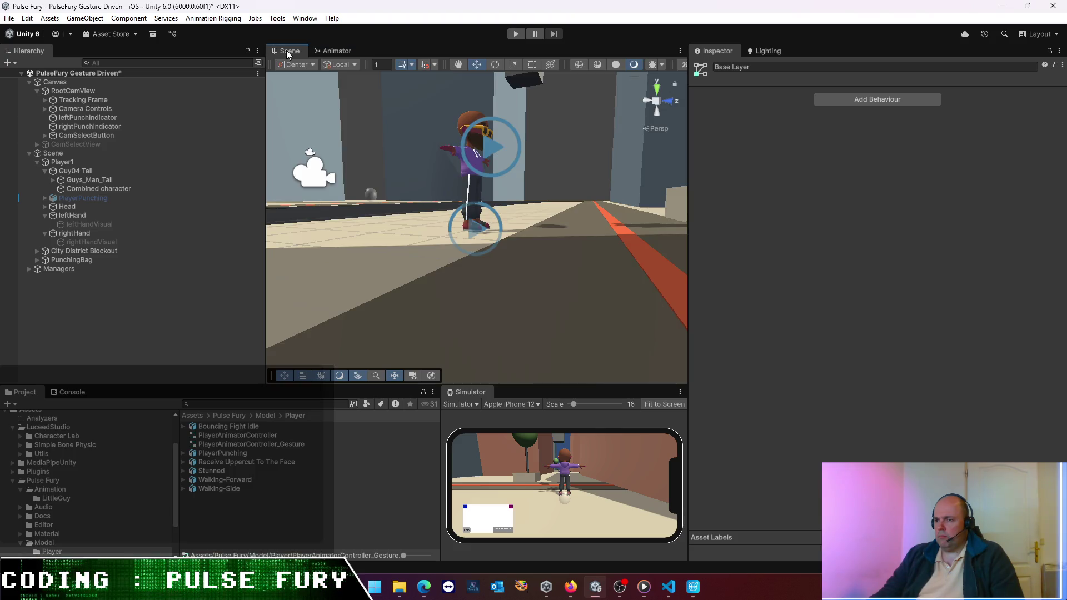
- Assign Guys_Man_TallAvatar to Guys_Man_Tall's Animator and run a short Play test
left_click(115, 179)
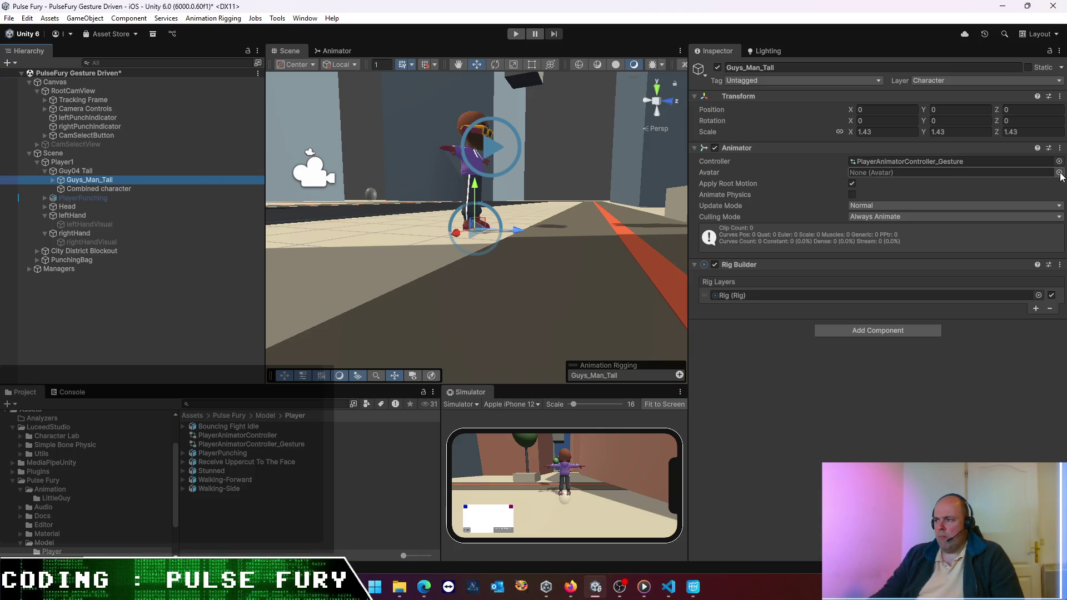
left_click(1059, 173)
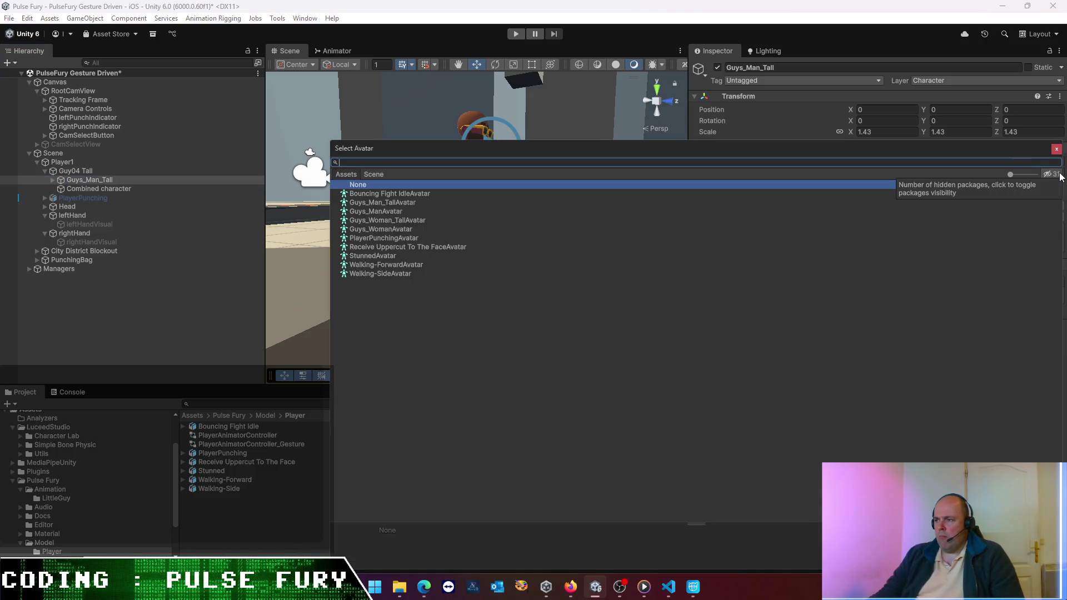
double_click(390, 202)
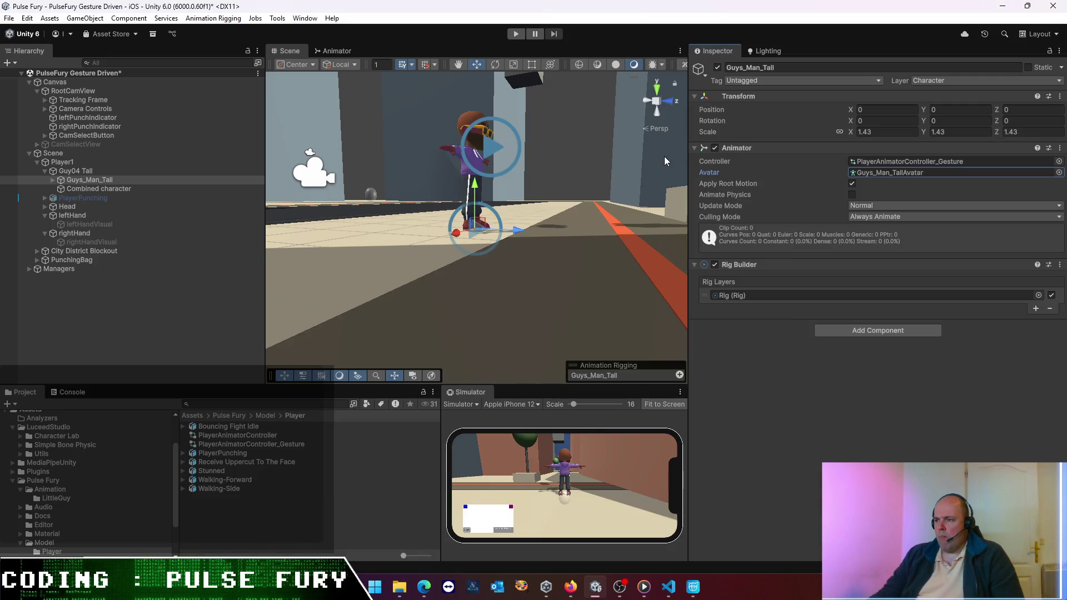
left_click(516, 34)
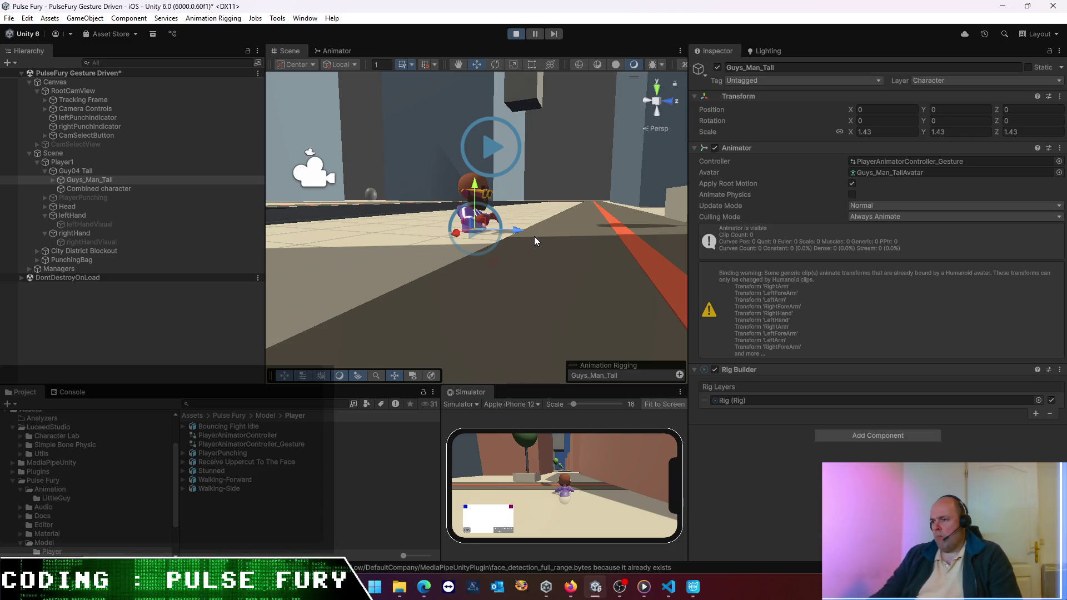
left_click(516, 34)
- In ChatGPT, begin a French follow-up saying the animations now import correctly, fixing typos
mouse_move(425, 587)
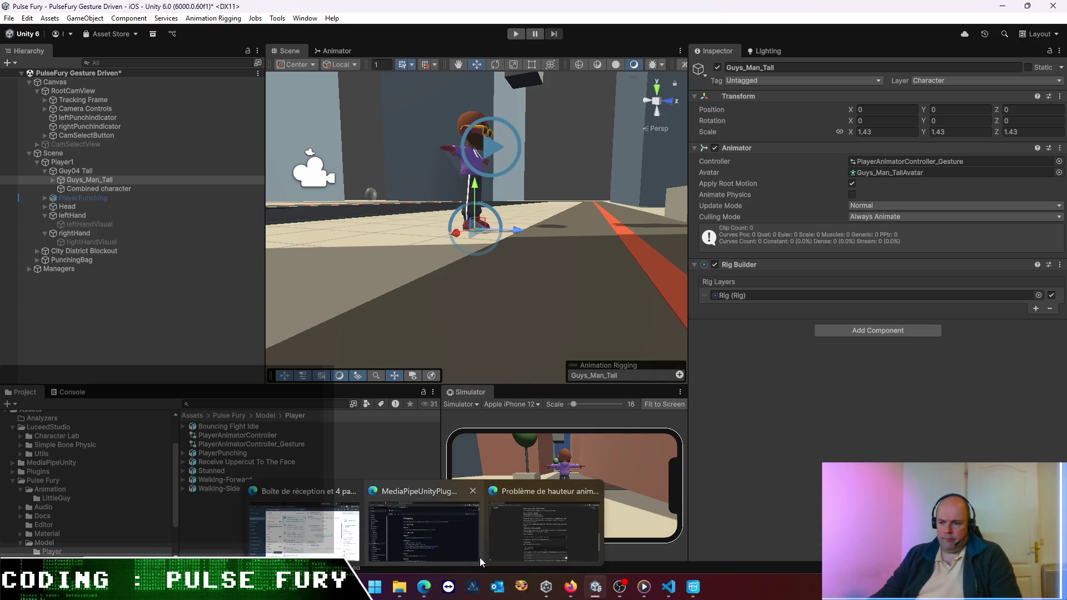
mouse_move(475, 552)
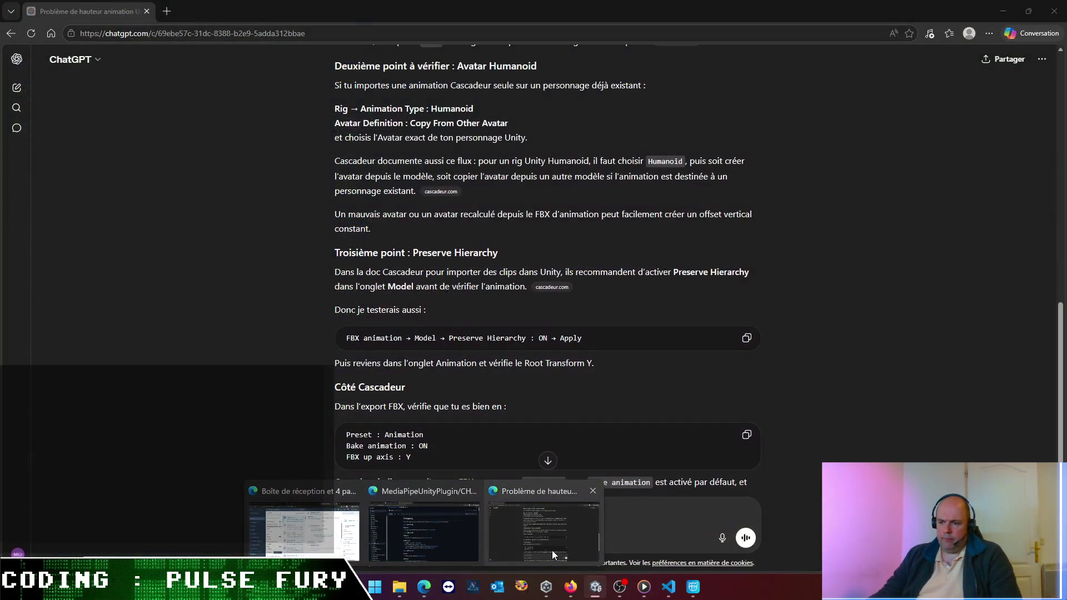
left_click(552, 550)
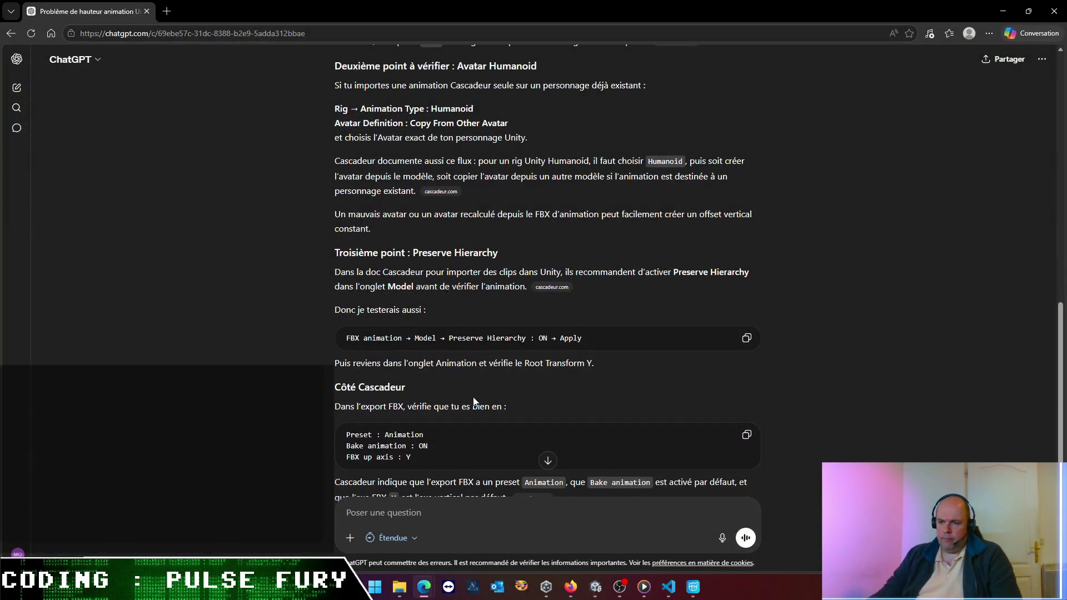
scroll(483, 433, "down", 5)
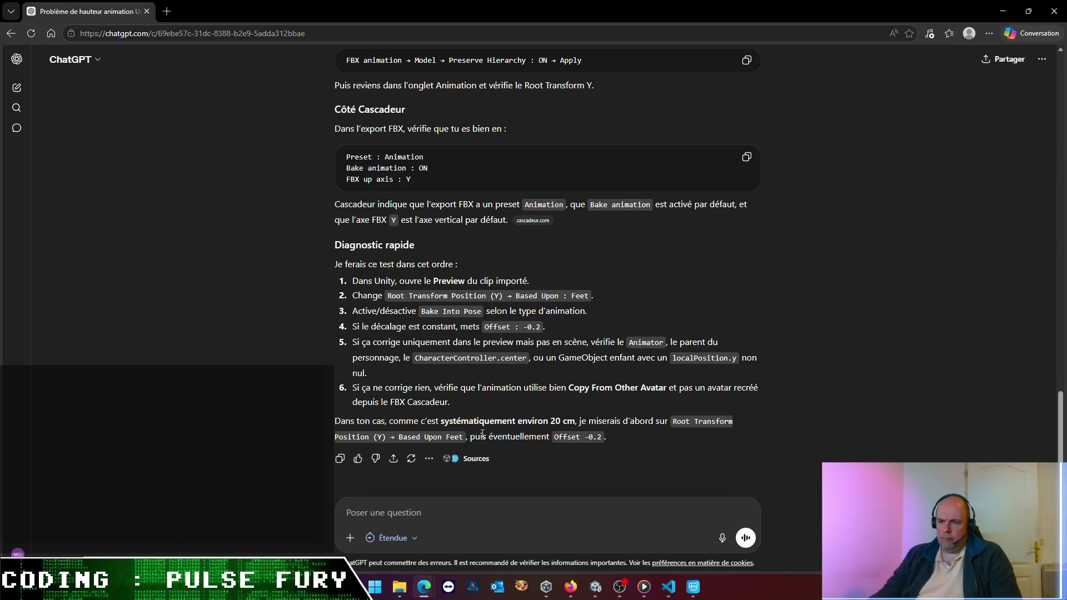
type("ok ça aide, les anim")
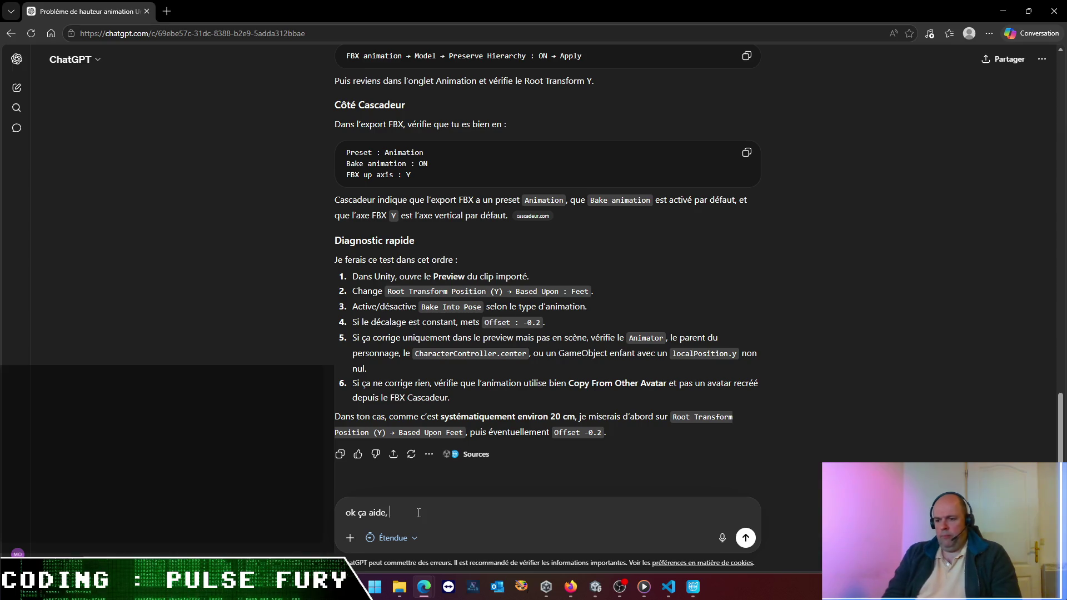
type("ations ")
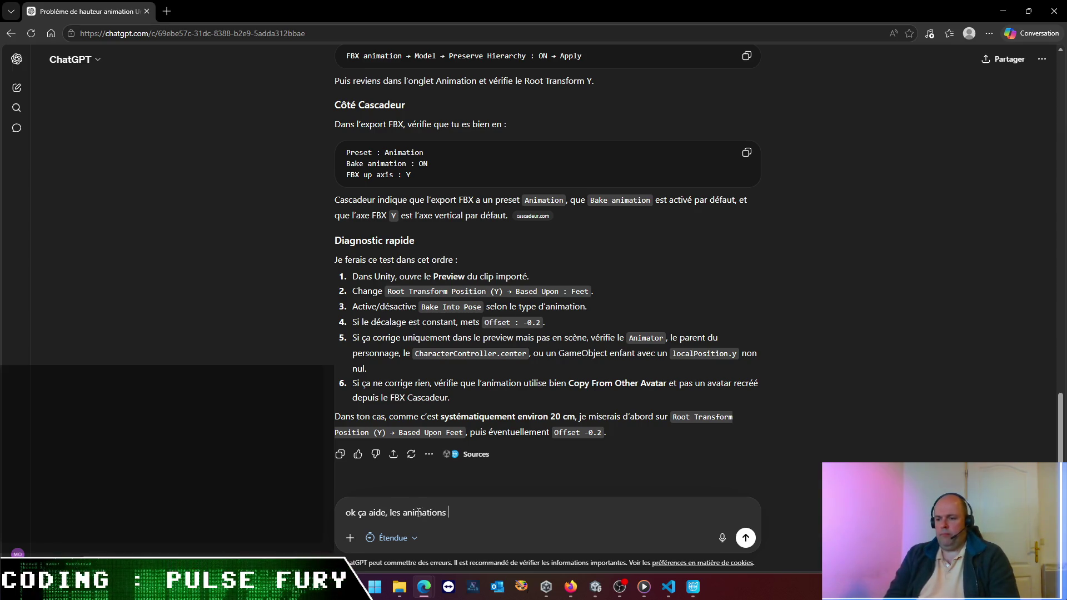
type("s'importe corre")
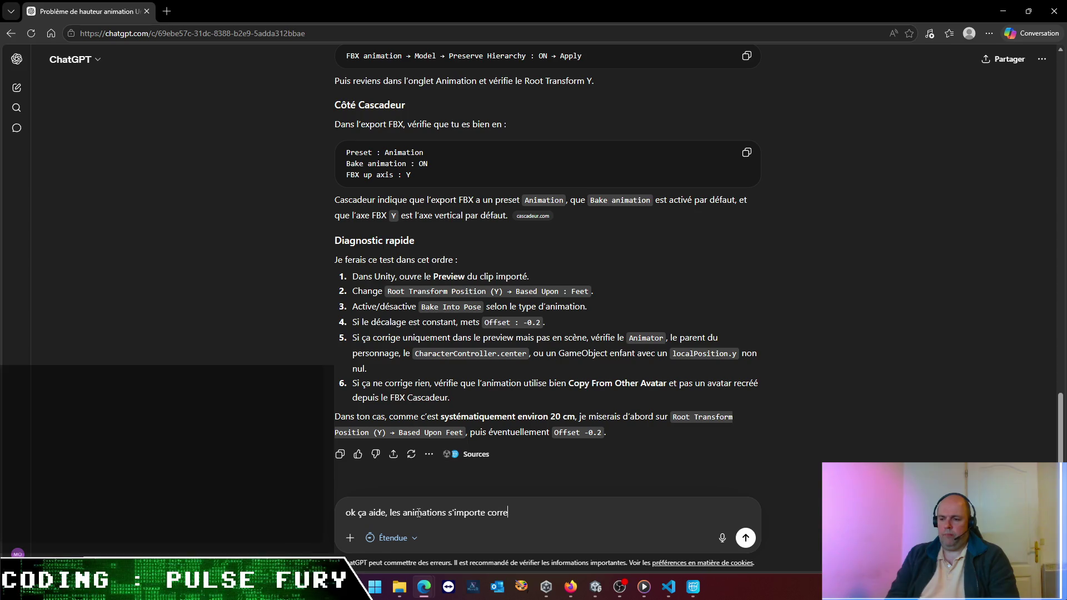
type("ctemebnt")
key("BackSpace")
key("BackSpace")
key("BackSpace")
type("ent maintenan")
key("BackSpace")
key("BackSpace")
key("BackSpace")
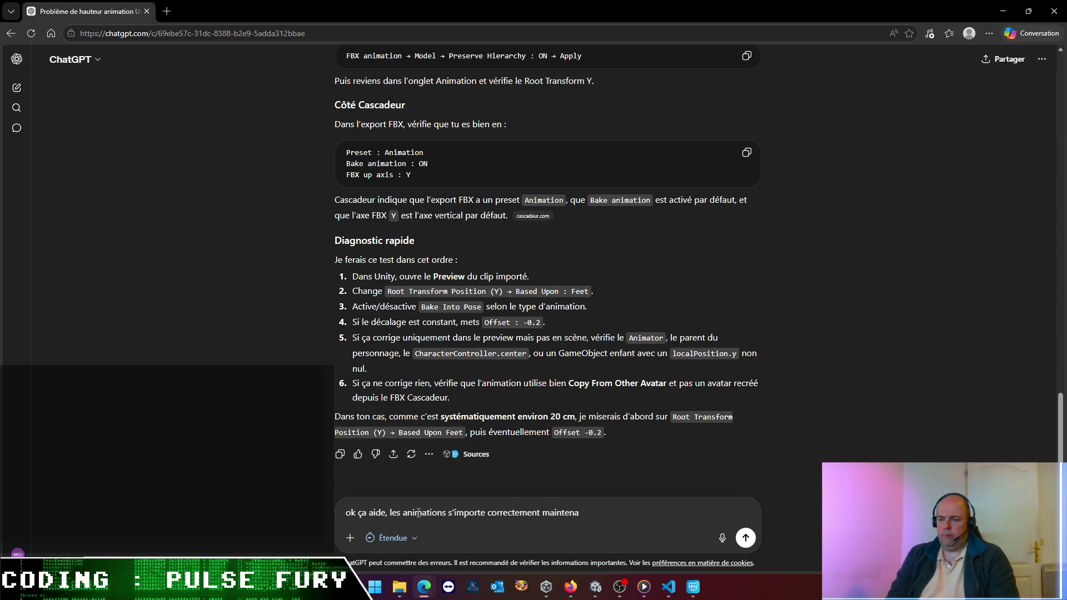
type("! ")
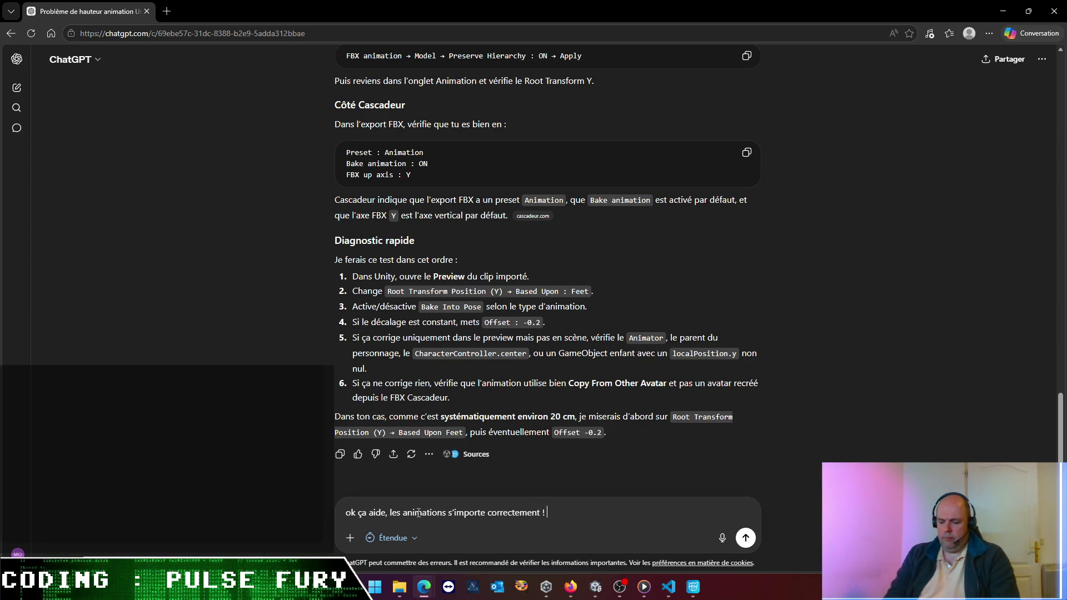
type("par contre mon animator, qui animait corr")
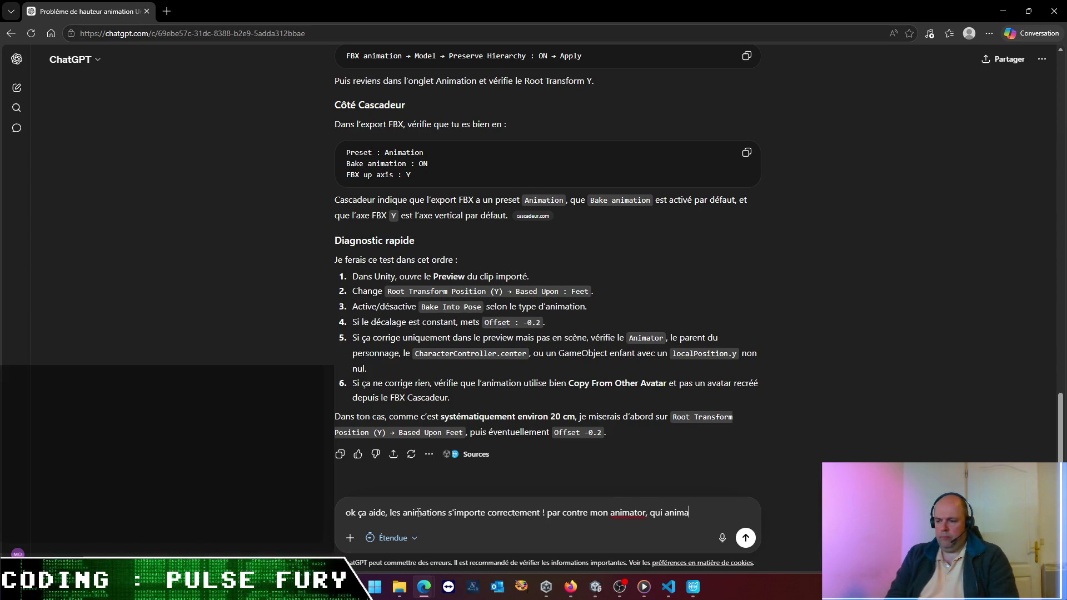
type("ect")
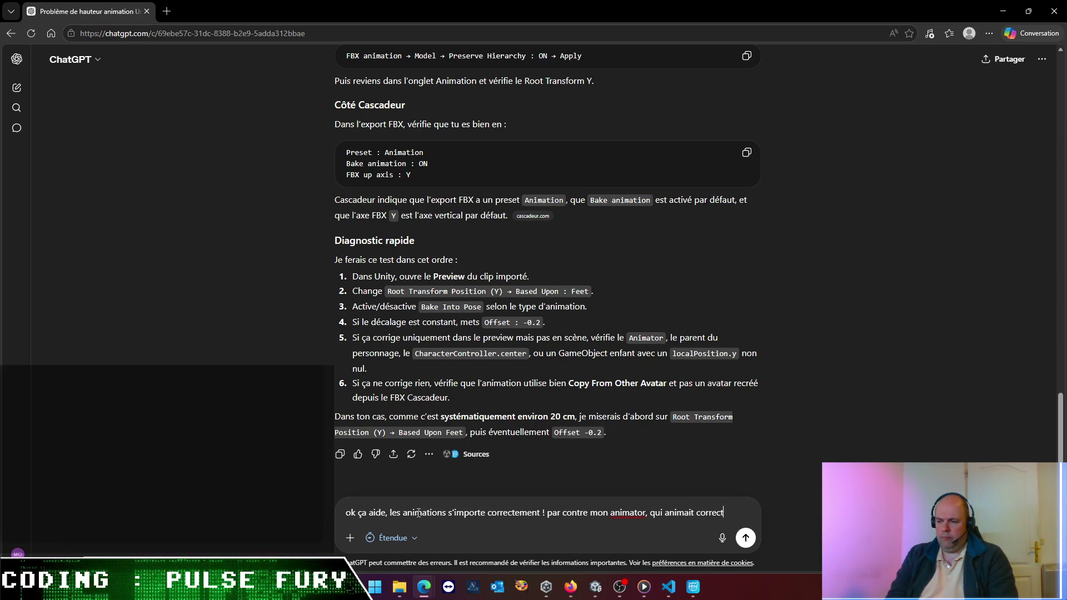
type("ement mon personnage abant")
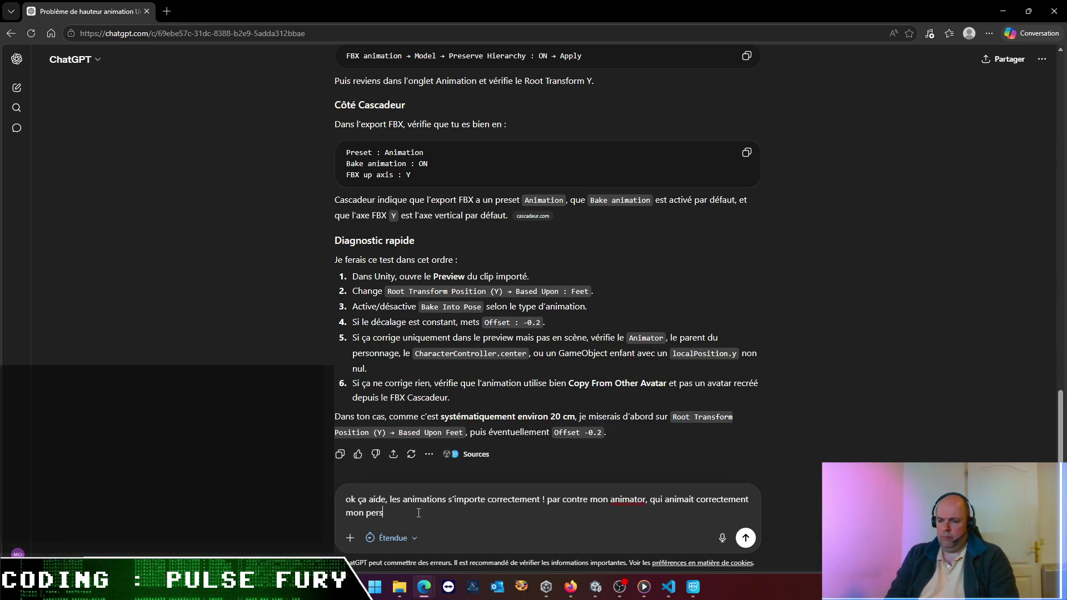
key("BackSpace")
key("BackSpace")
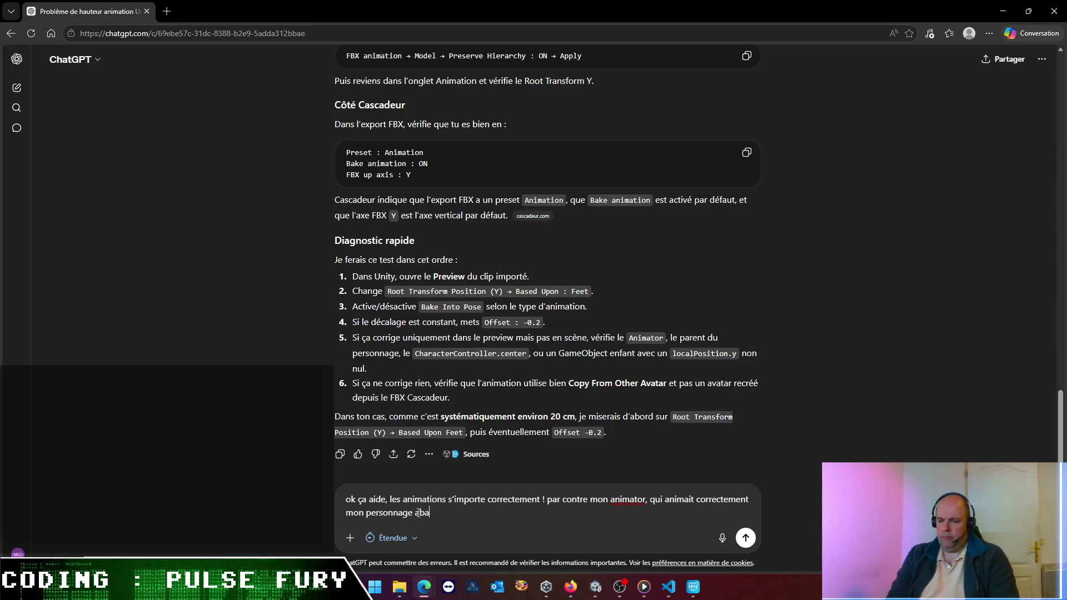
- Add that the animator no longer moves the character, which floats statically, trim the unfinished sentence, and send
type("ant ces mod")
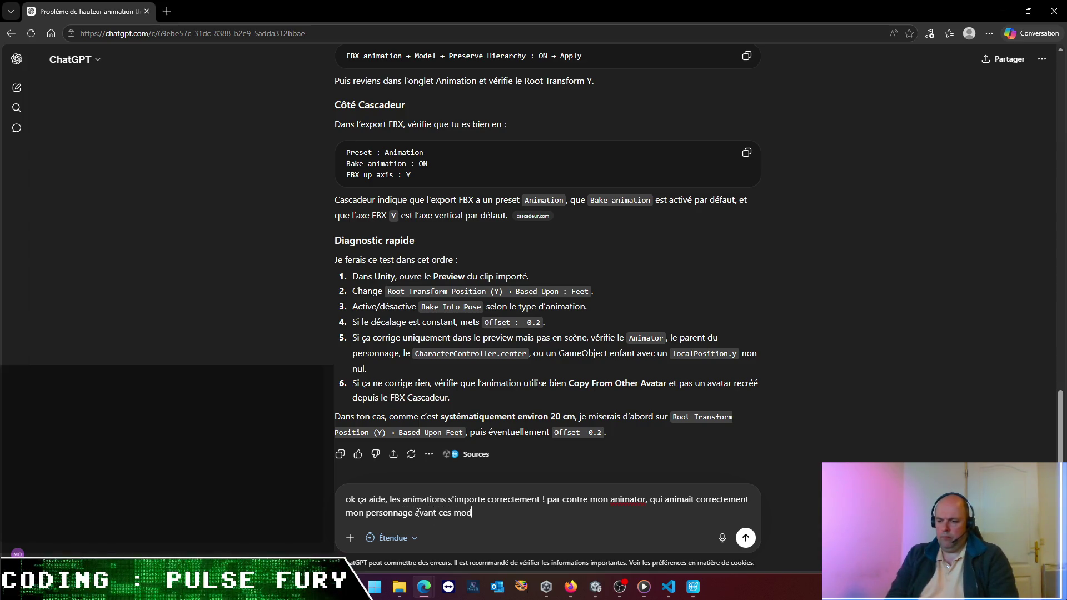
type("ifications")
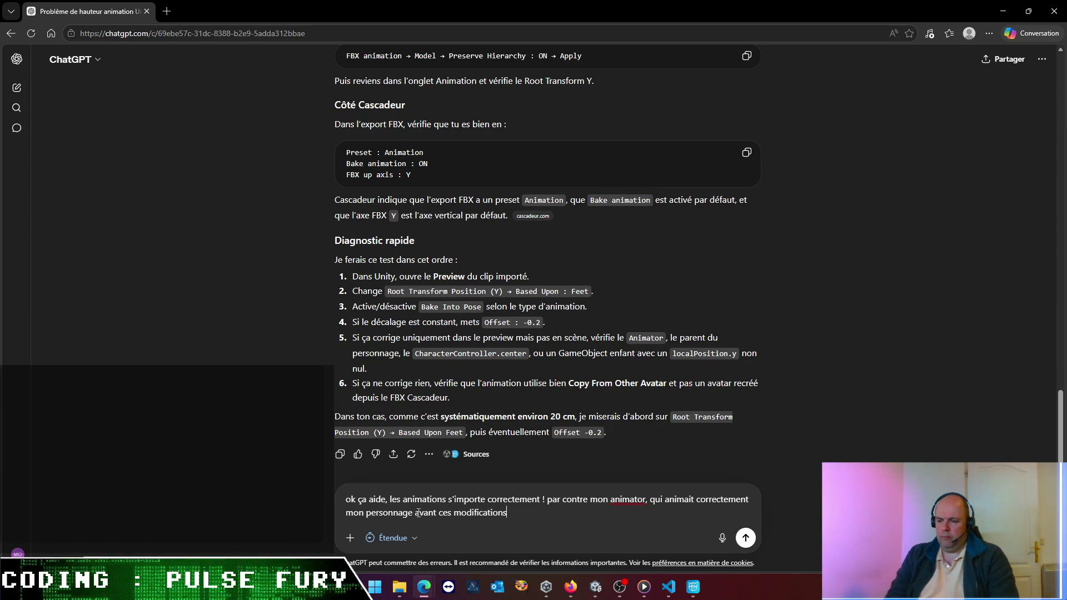
type(" côté Un")
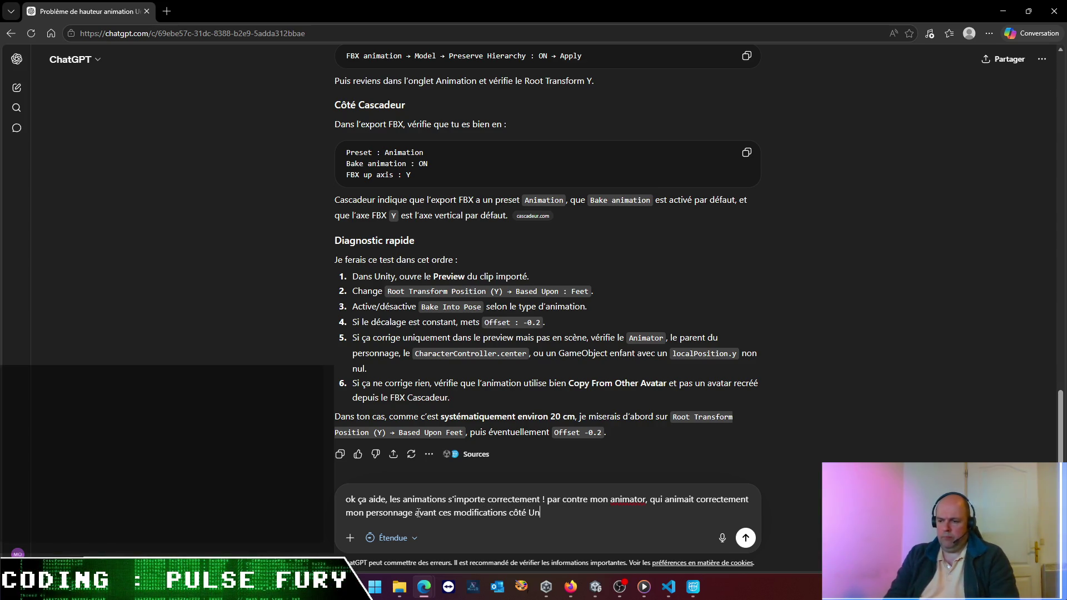
type("ity, es")
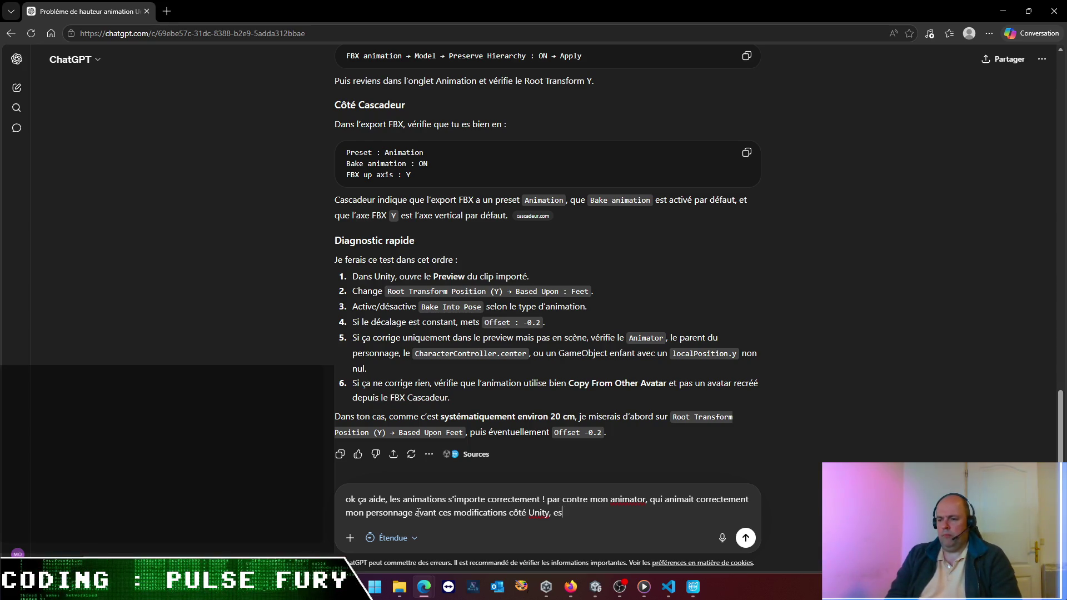
type("t d n'ar")
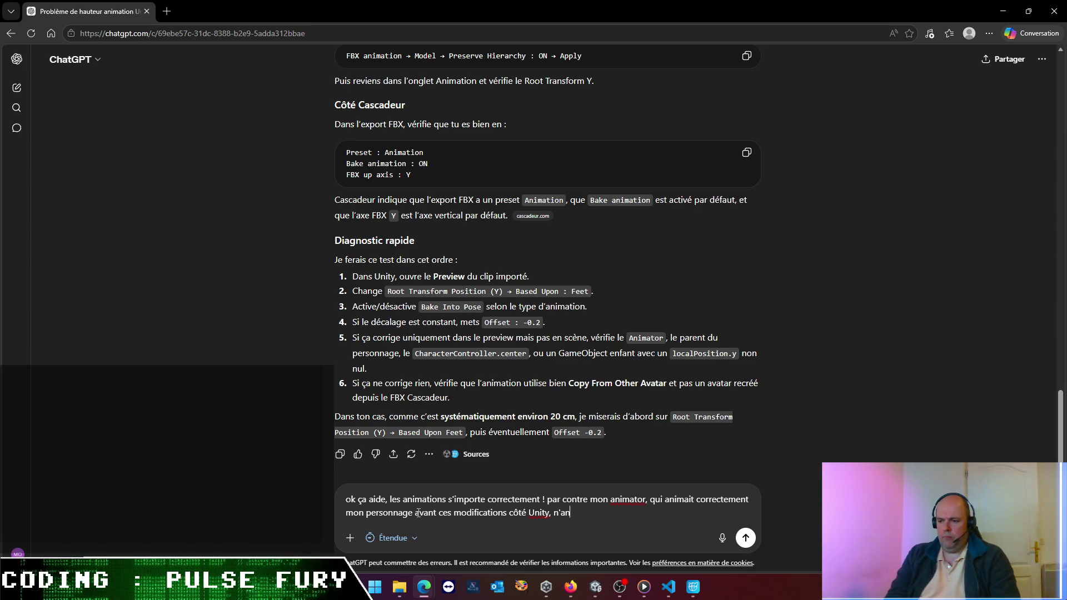
type("lus mon")
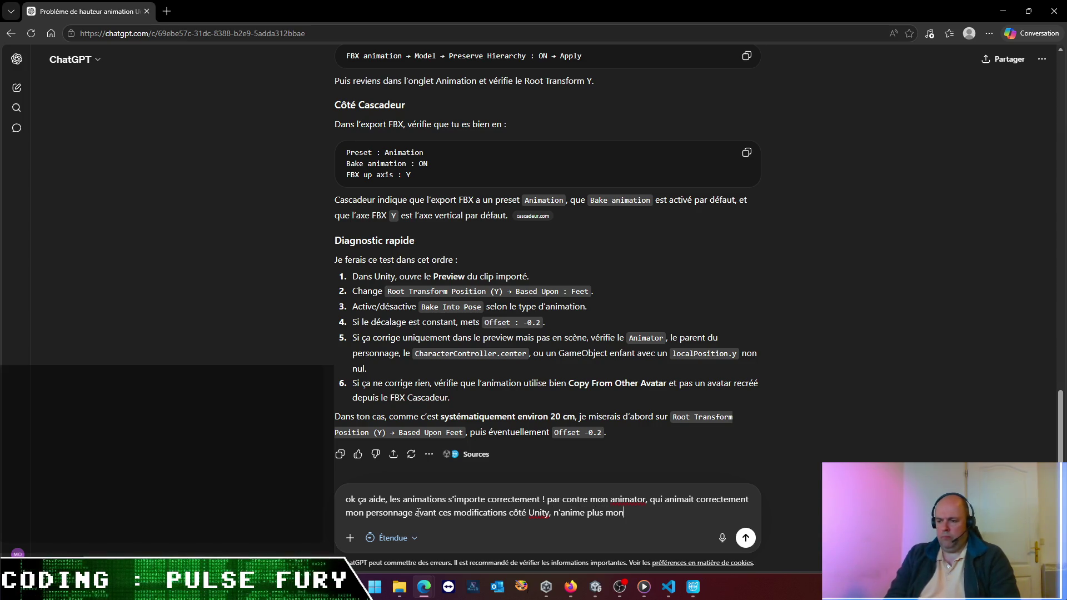
type(" personnage : s l")
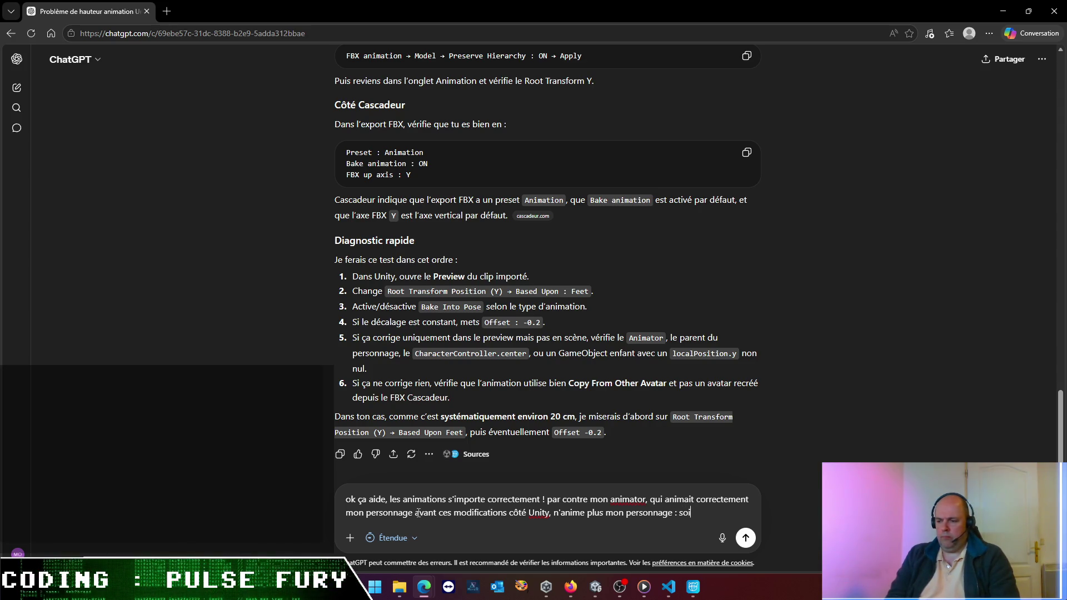
key("BackSpace")
key("BackSpace")
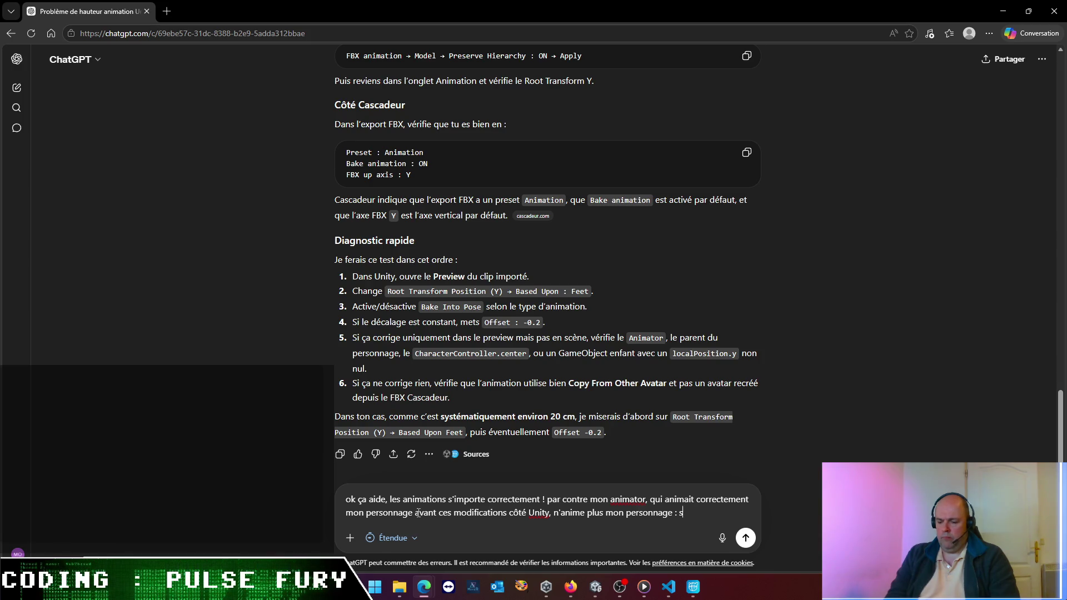
type("i les états s")
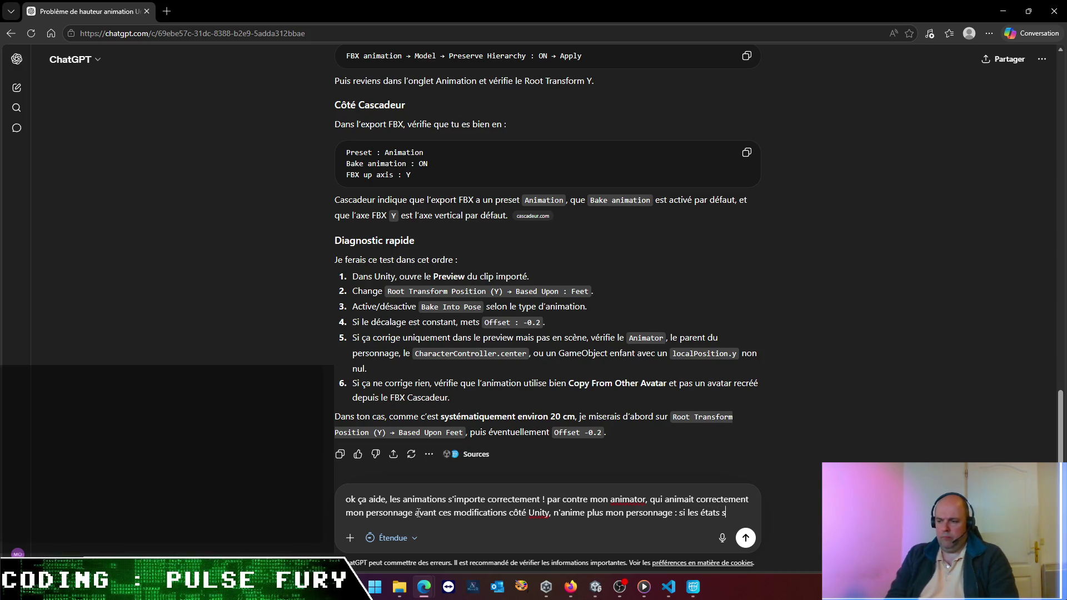
type("e mettent bien à jour, mon bonhomme a une")
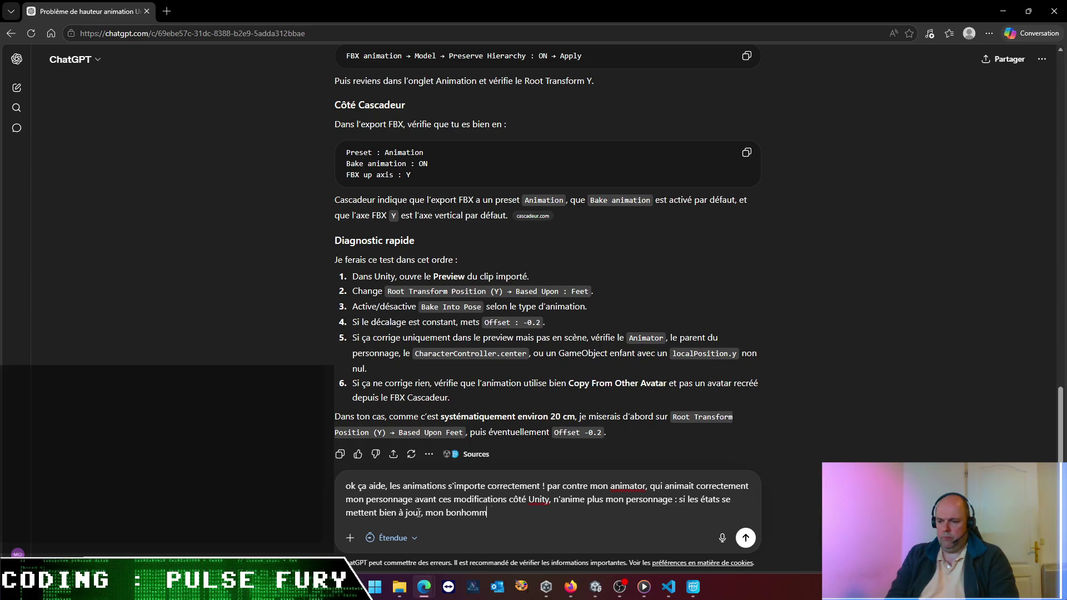
key("BackSpace")
key("BackSpace")
key("BackSpace")
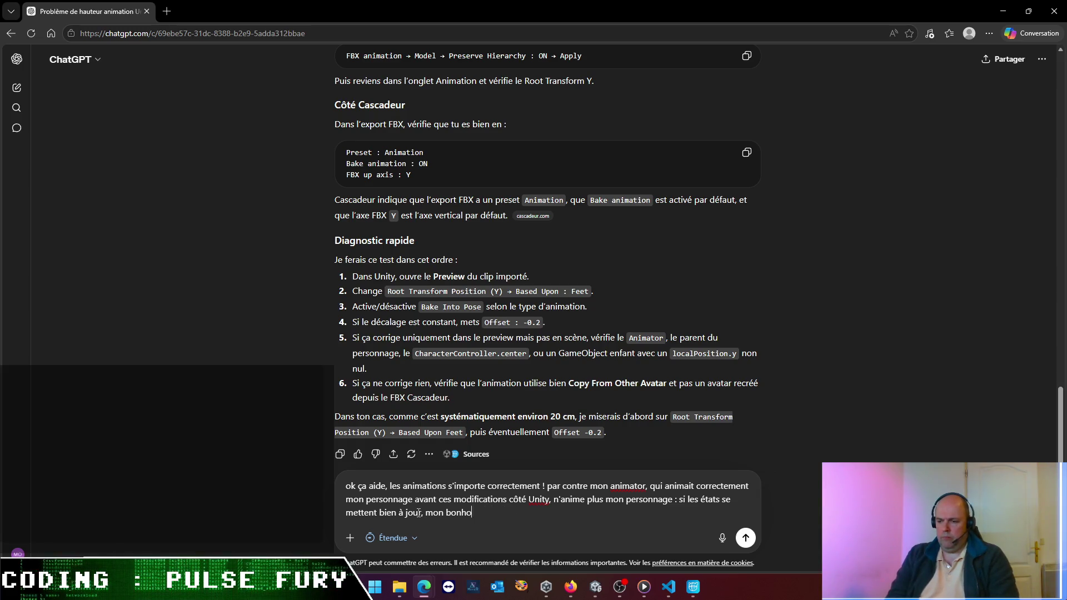
key("BackSpace")
key("BackSpace")
type("le personnage a une positi")
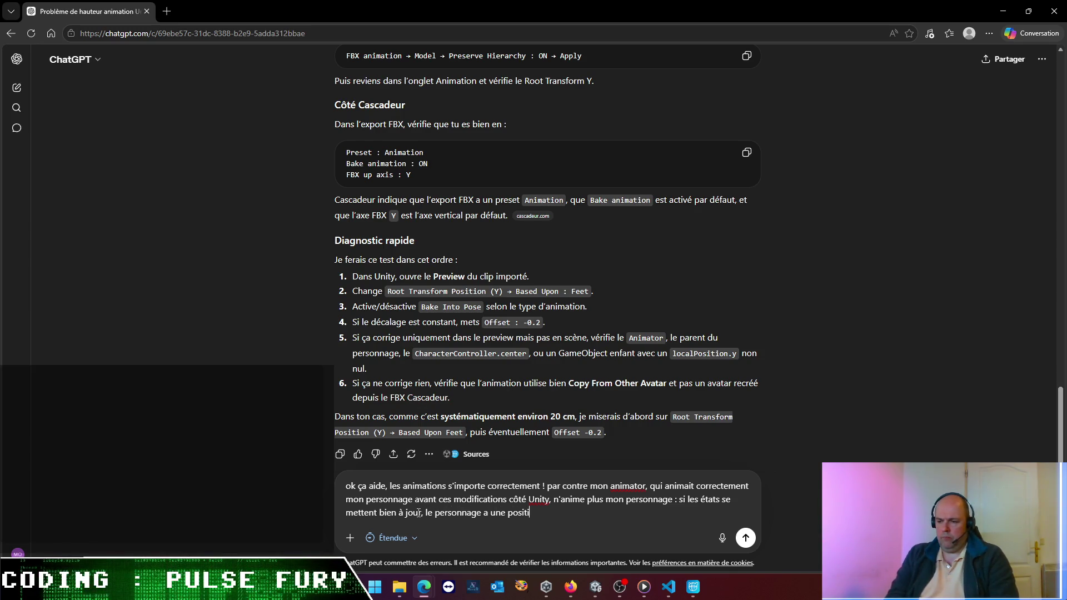
type("on statique")
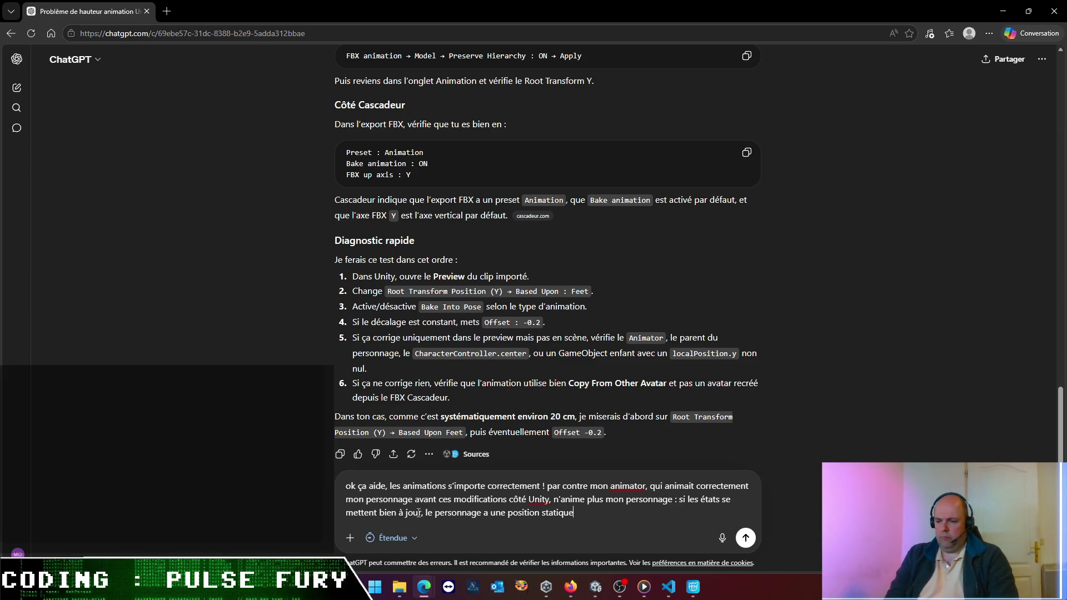
type(" comme si")
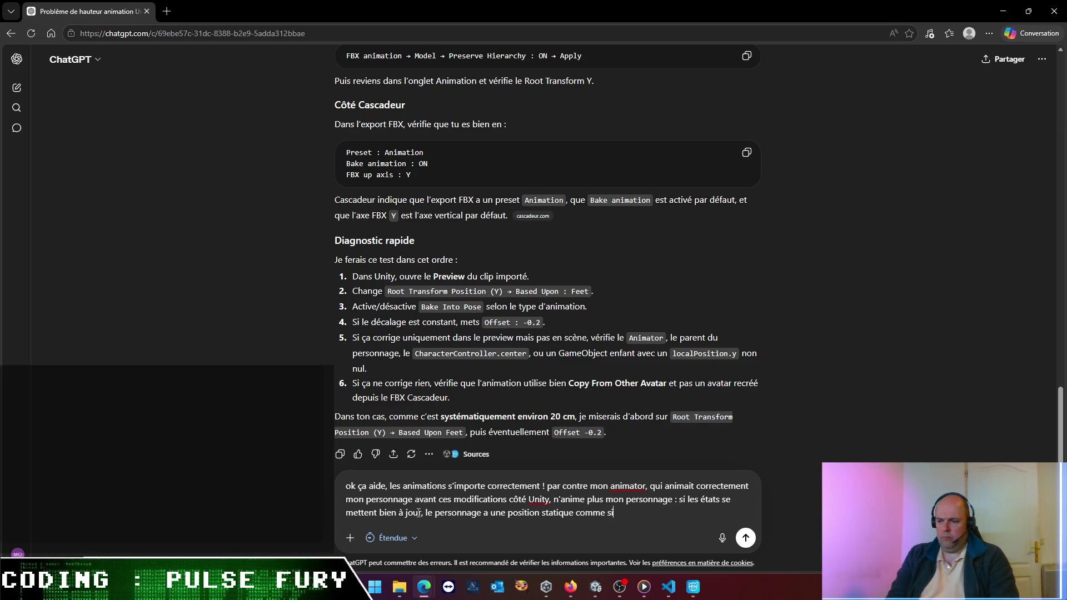
type("fd")
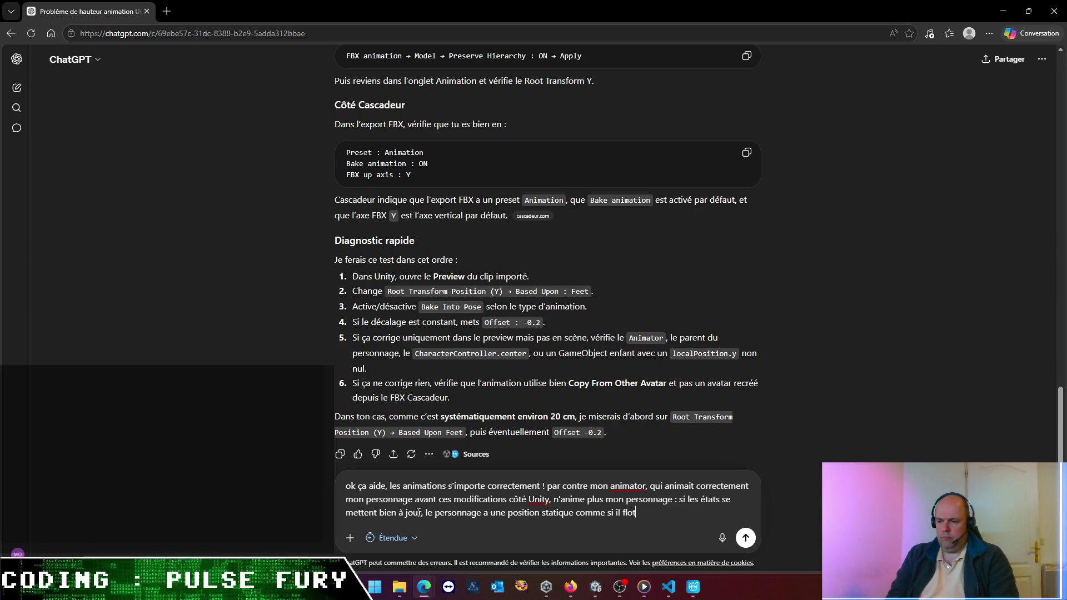
type("ait a")
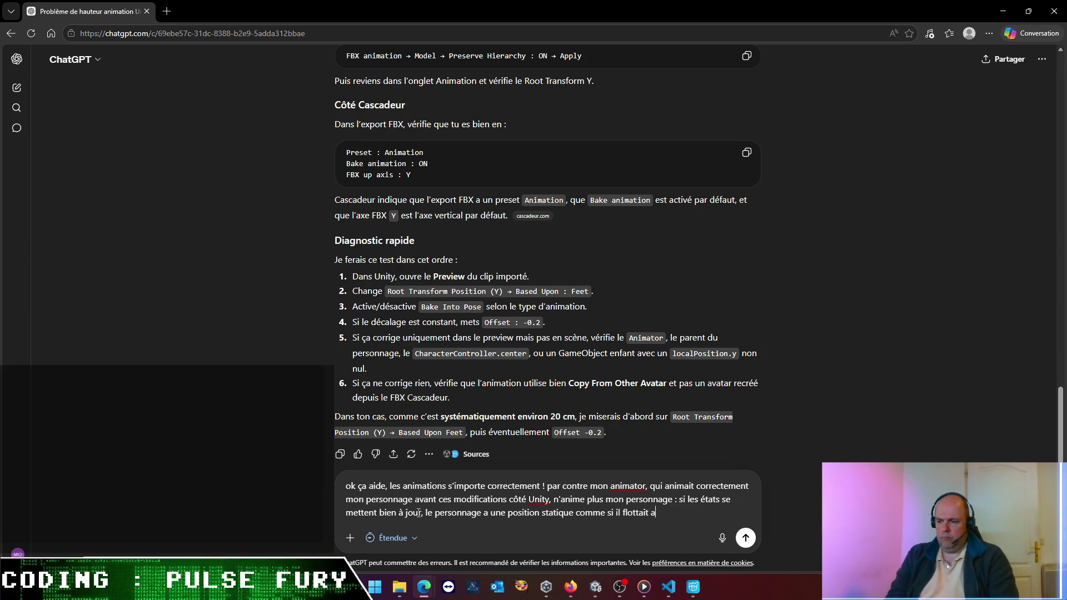
key("BackSpace")
type("dans les airs.")
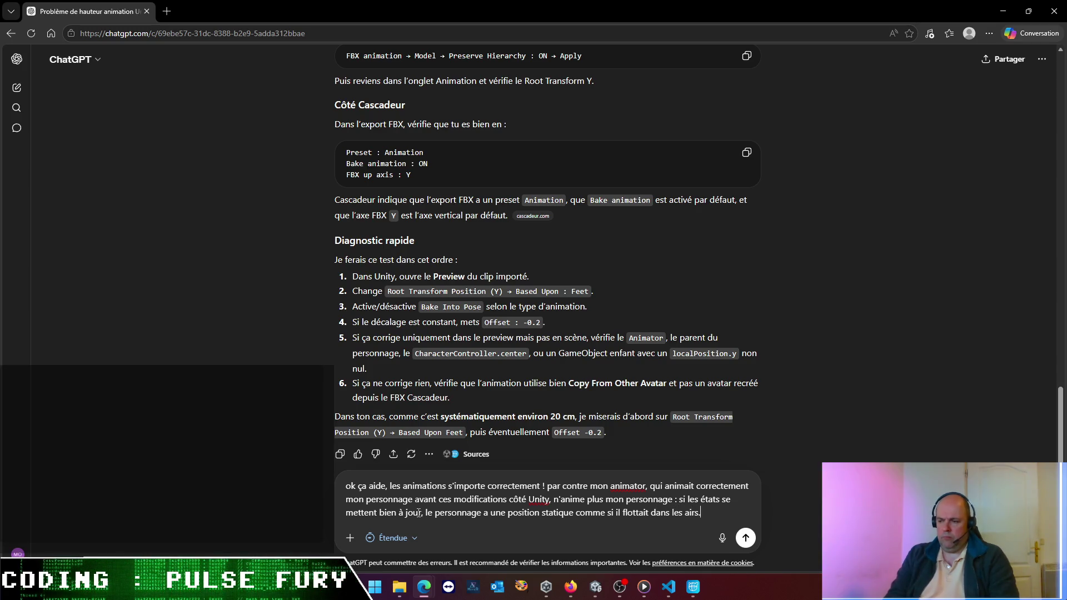
type(" Ca a l")
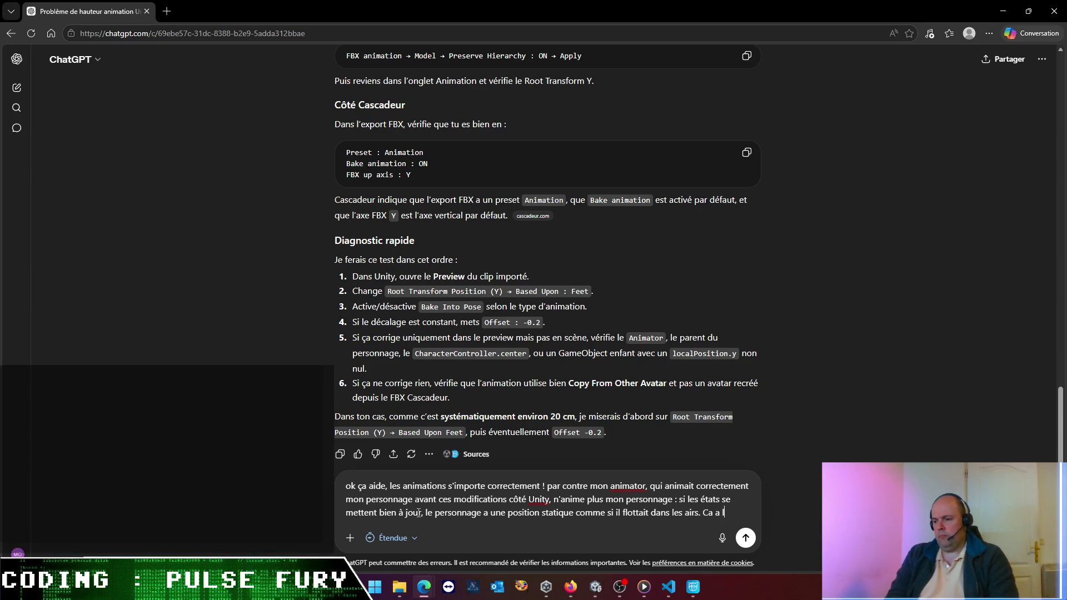
type("'air lié ")
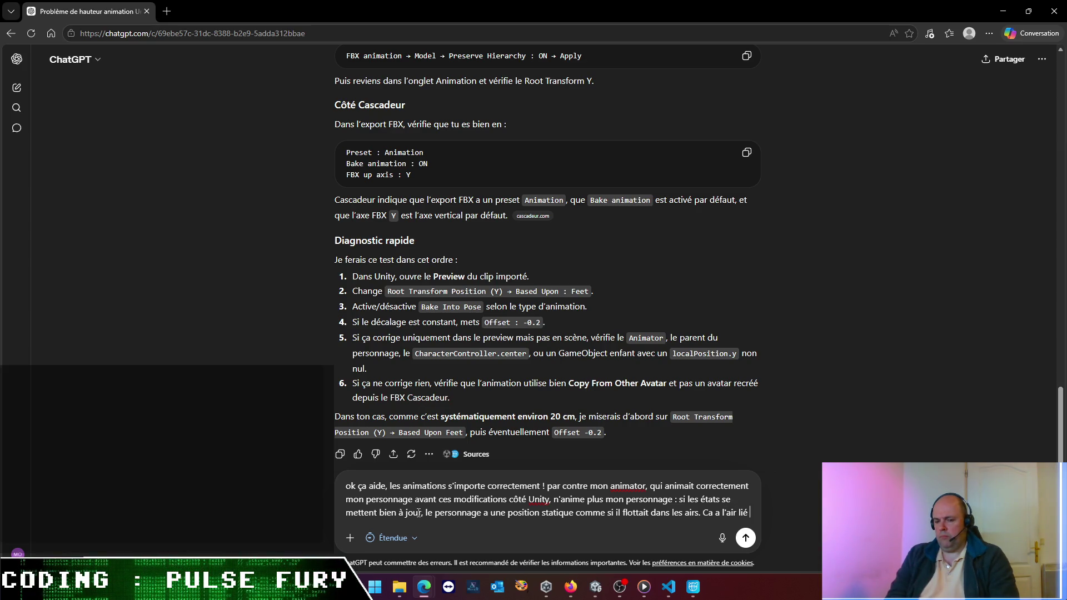
type("à l'avat")
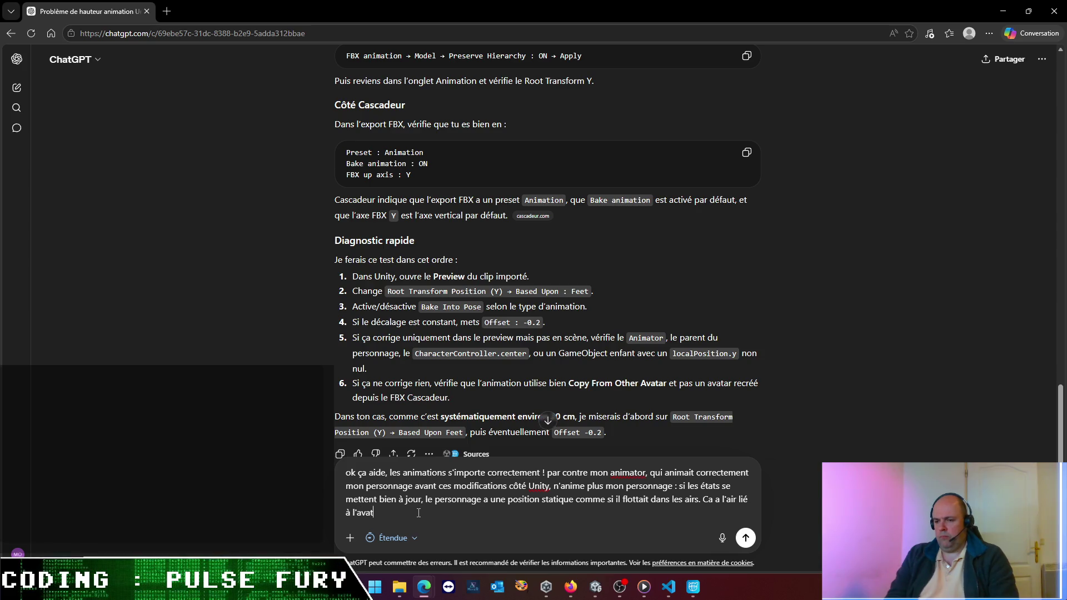
type("ar")
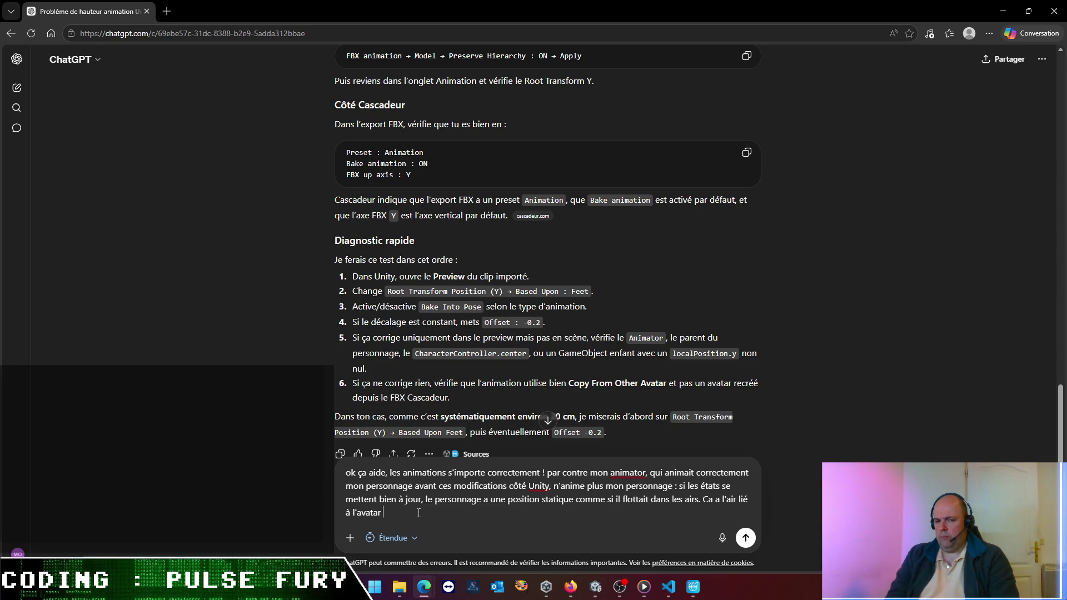
type("de l'animat")
type("or")
type(", mais j'ai pourt")
type("a,nt")
key("BackSpace")
key("BackSpace")
type("nt m")
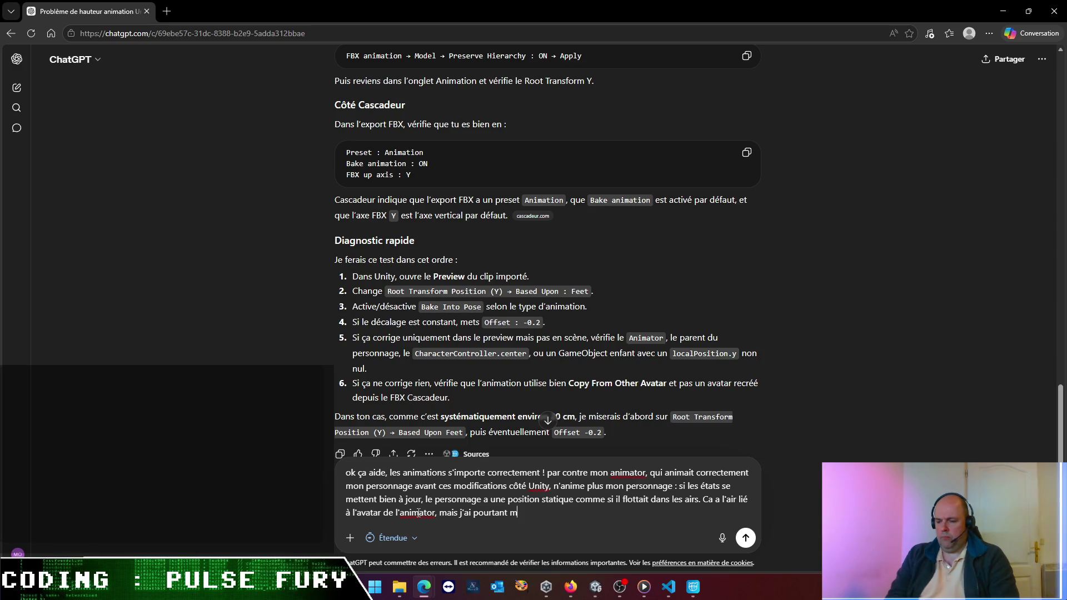
key("BackSpace")
key("BackSpace")
key("BackSpace")
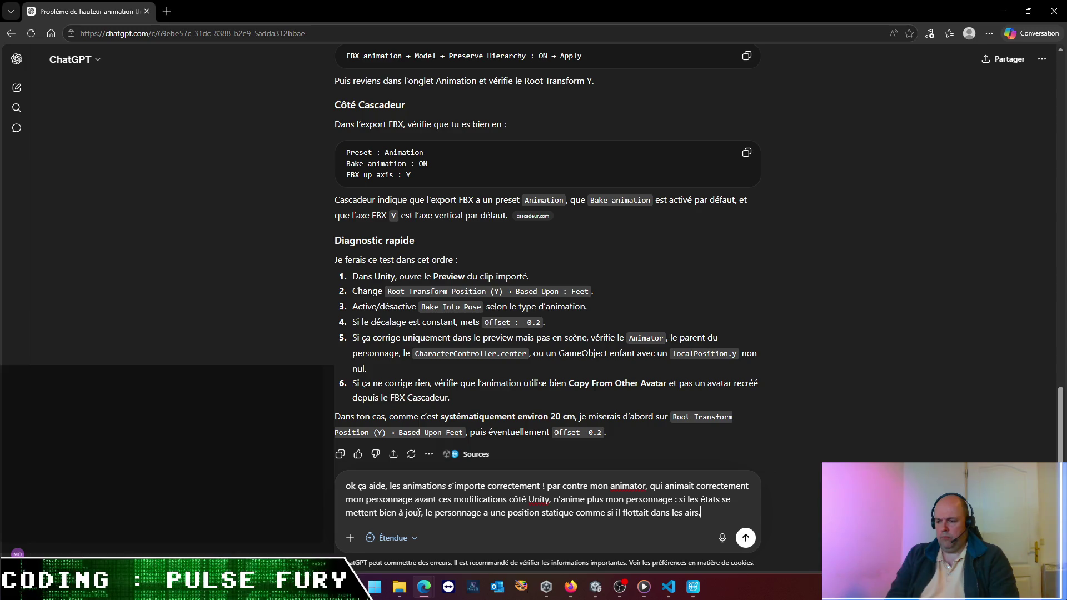
key("Return")
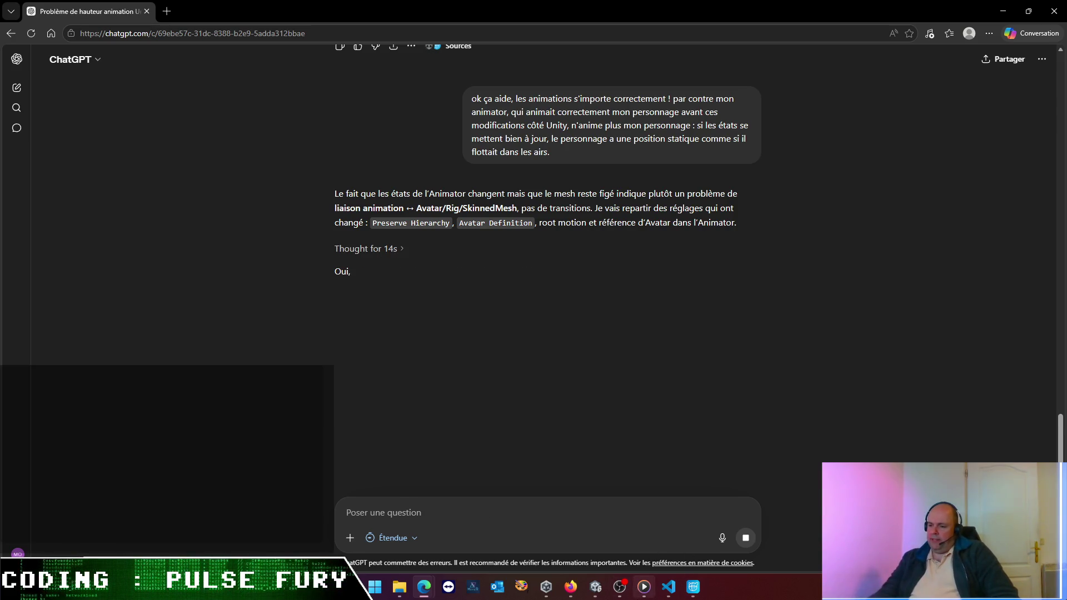
- Return to Unity and inspect the Combined character mesh and its blend shape values
left_click(672, 594)
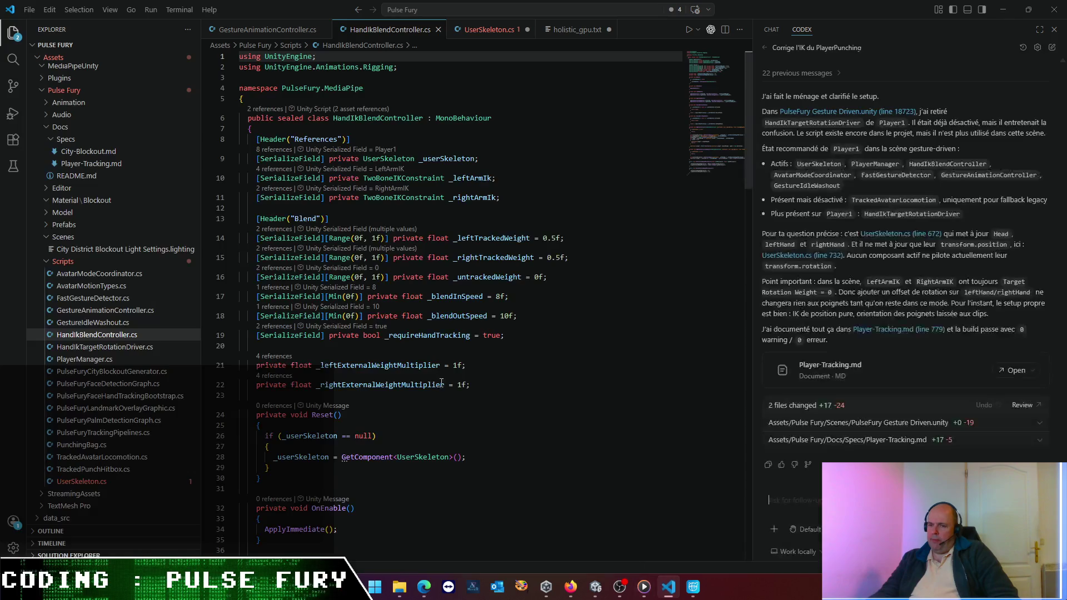
left_click(595, 593)
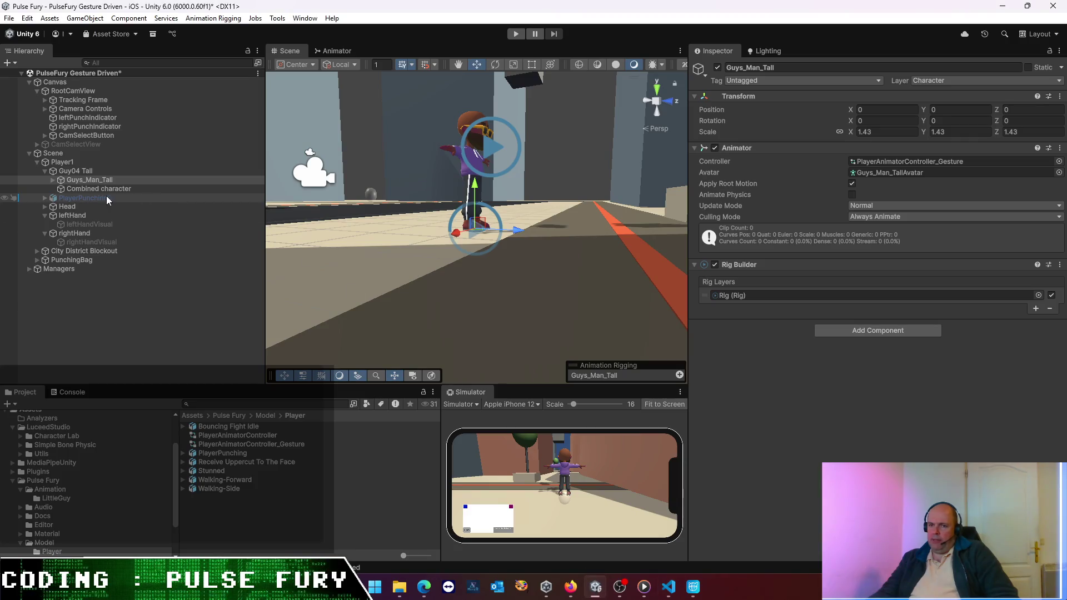
left_click(93, 189)
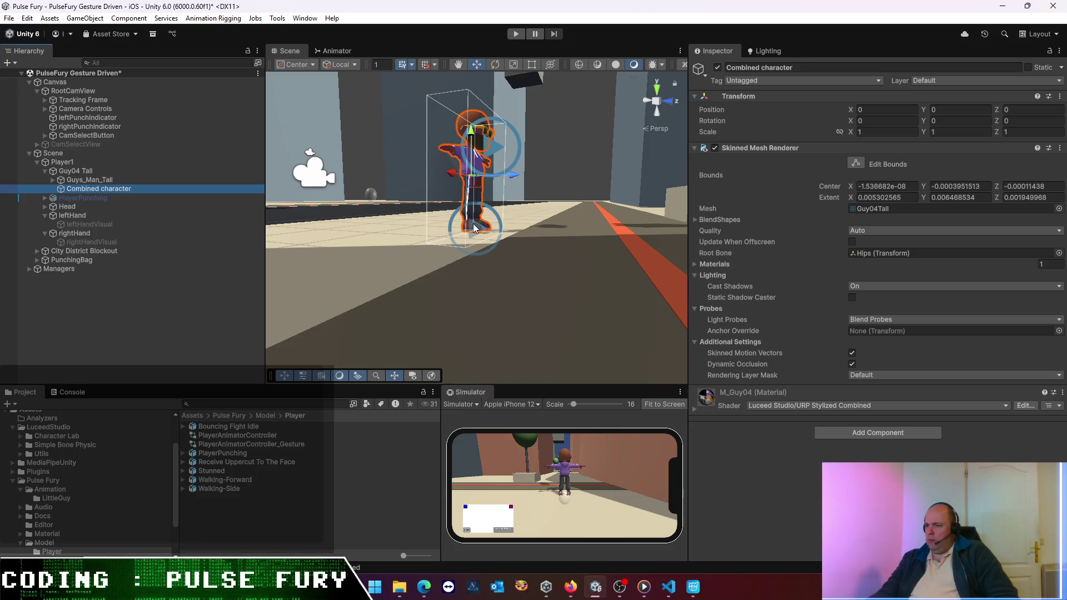
left_click(695, 221)
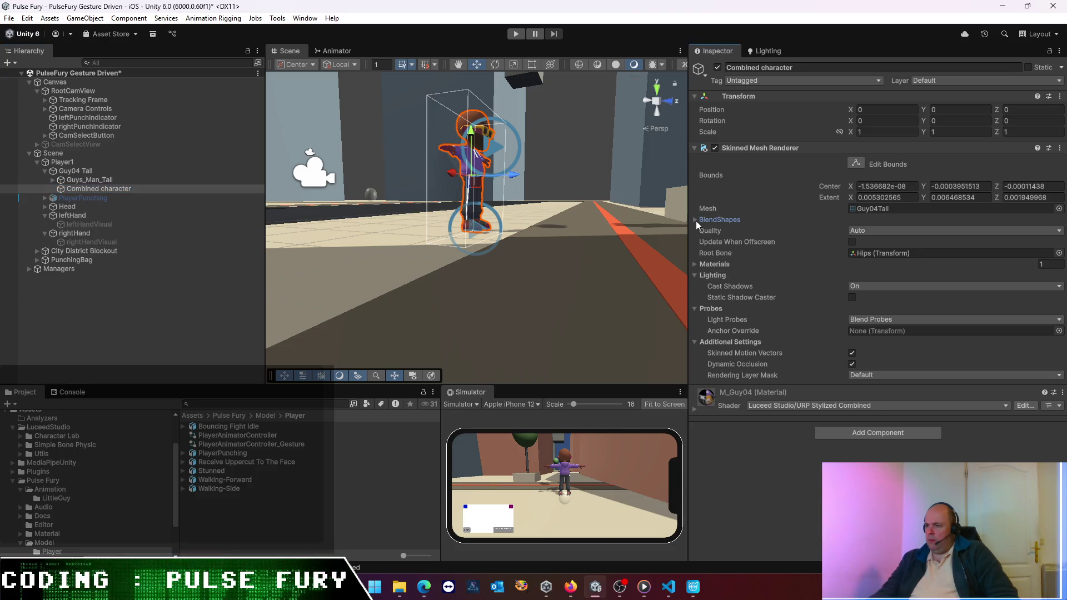
left_click(696, 221)
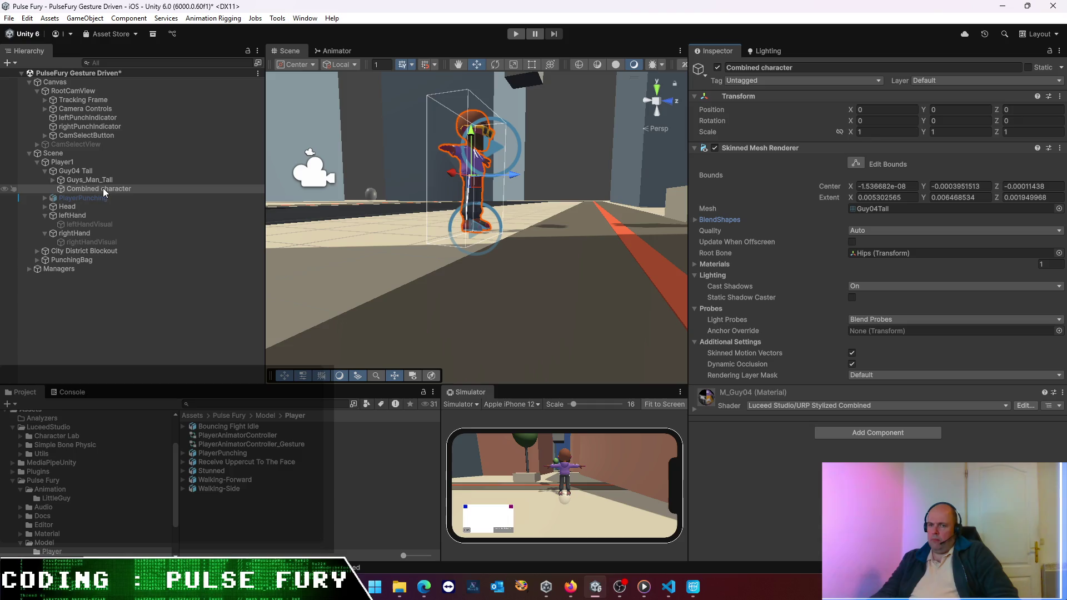
- Compare the Guys_Man_Tall, Guy04 Tall and Player1 objects in the Inspector
left_click(82, 180)
left_click(82, 173)
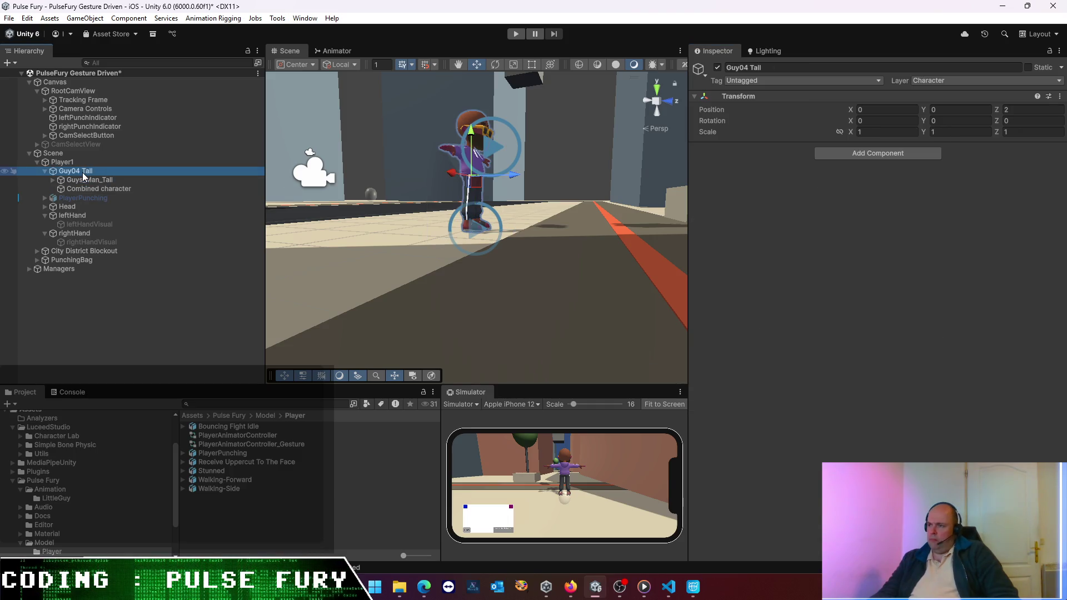
left_click(79, 164)
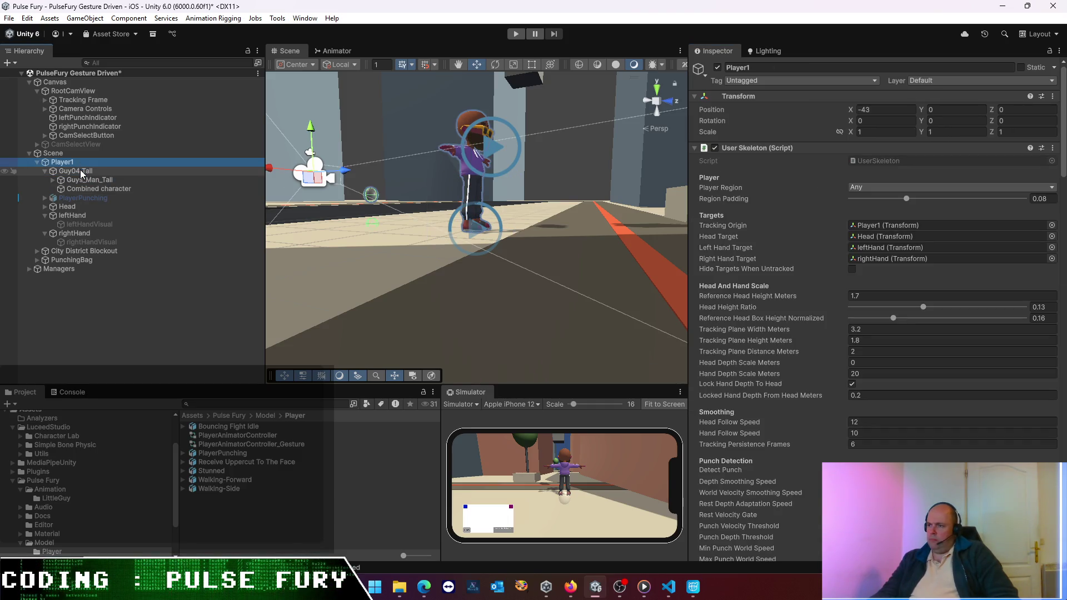
left_click(80, 169)
left_click(84, 180)
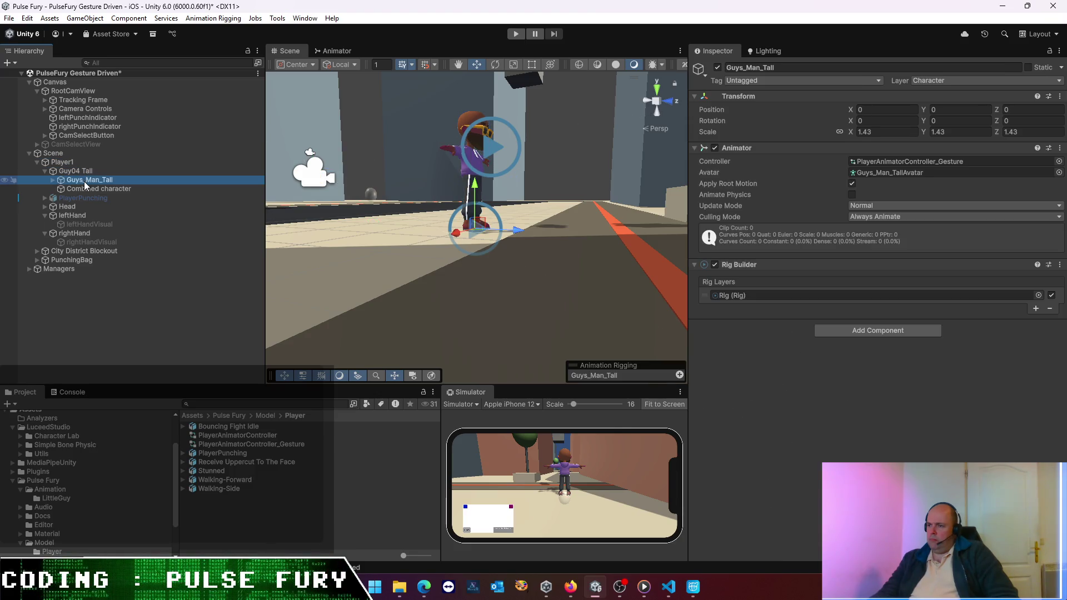
- Expand Guys_Man_Tall's Rig and Armature.Man.Tall bones down to the RightHandIndex1 finger
left_click(52, 179)
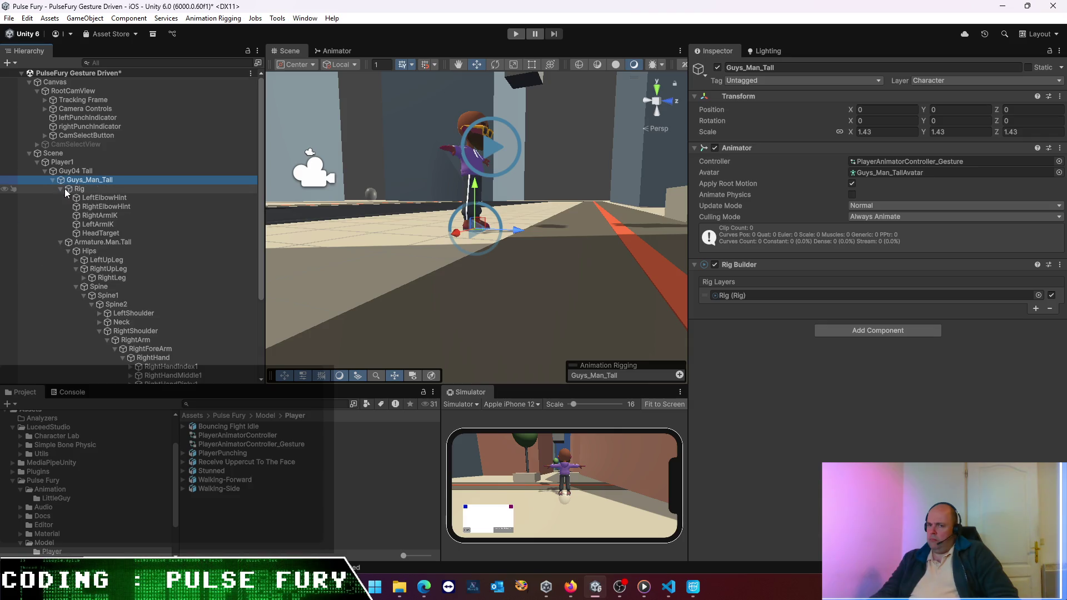
left_click(60, 188)
left_click(84, 198)
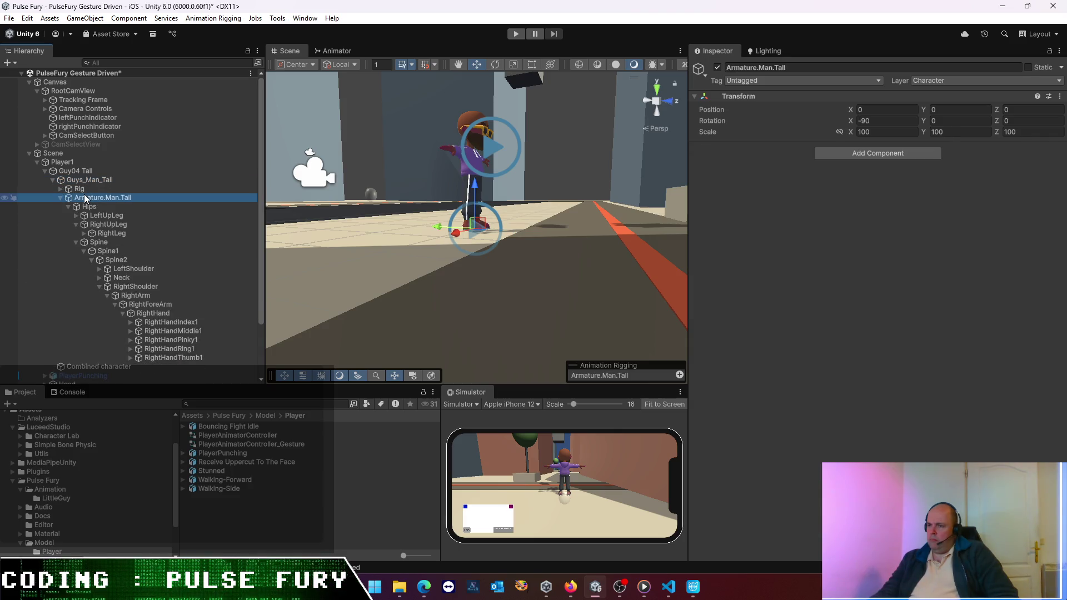
left_click(106, 215)
left_click(108, 250)
left_click(121, 286)
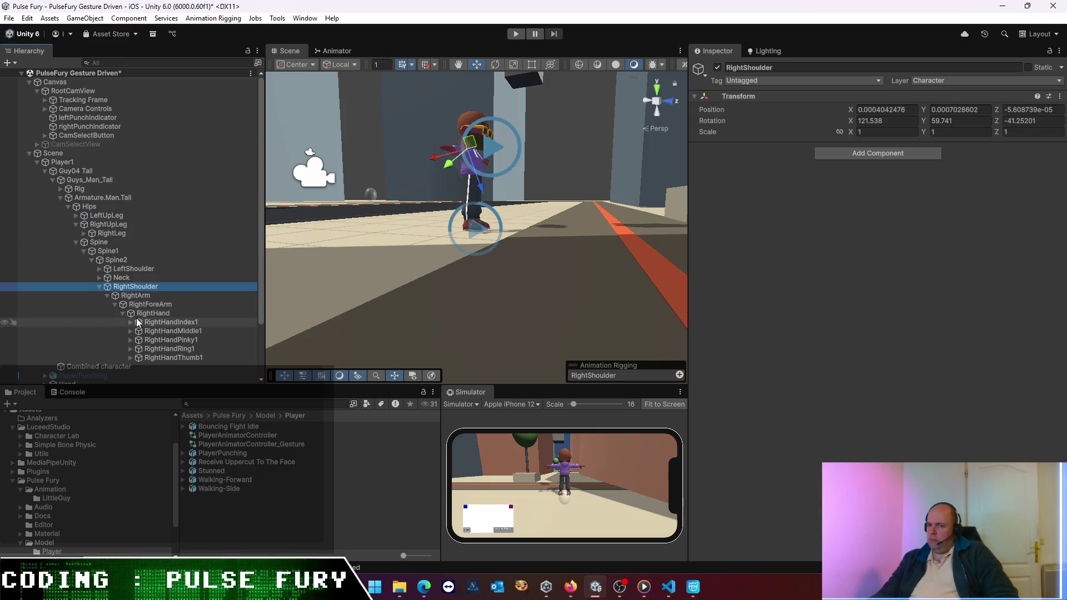
left_click(170, 322)
left_click(104, 198)
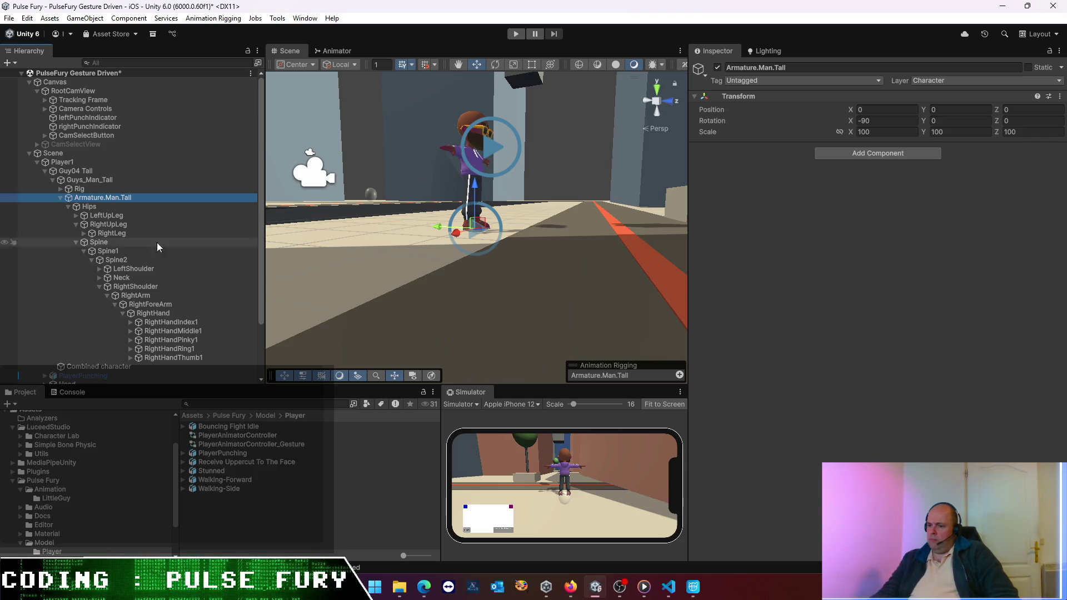
mouse_move(649, 596)
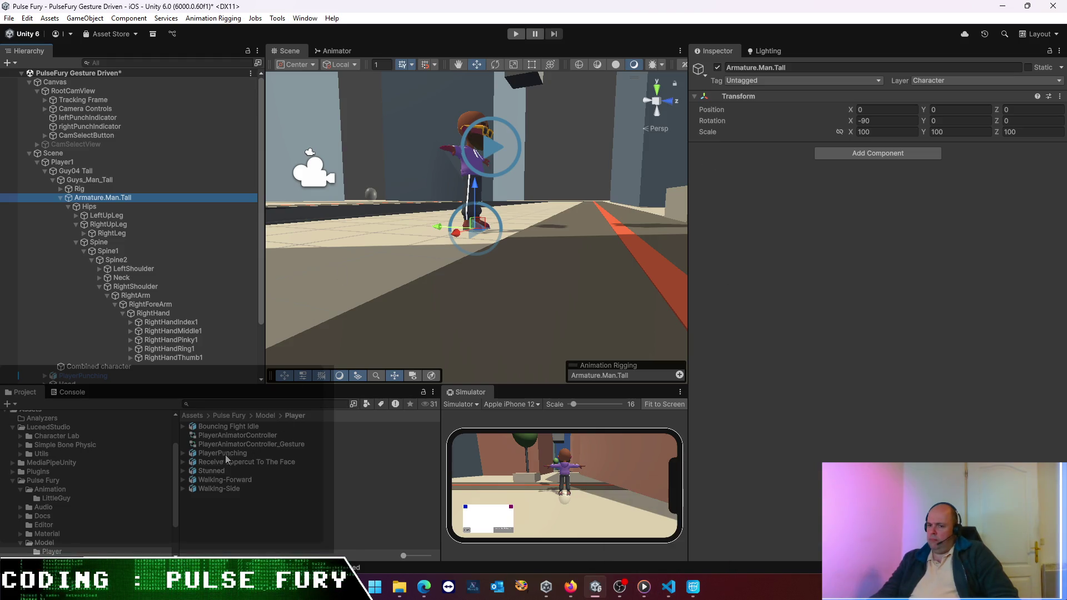
- Browse to Animation/LittleGuy in the Project and select the fight-idle clip
left_click(265, 415)
left_click(225, 415)
double_click(209, 427)
double_click(215, 429)
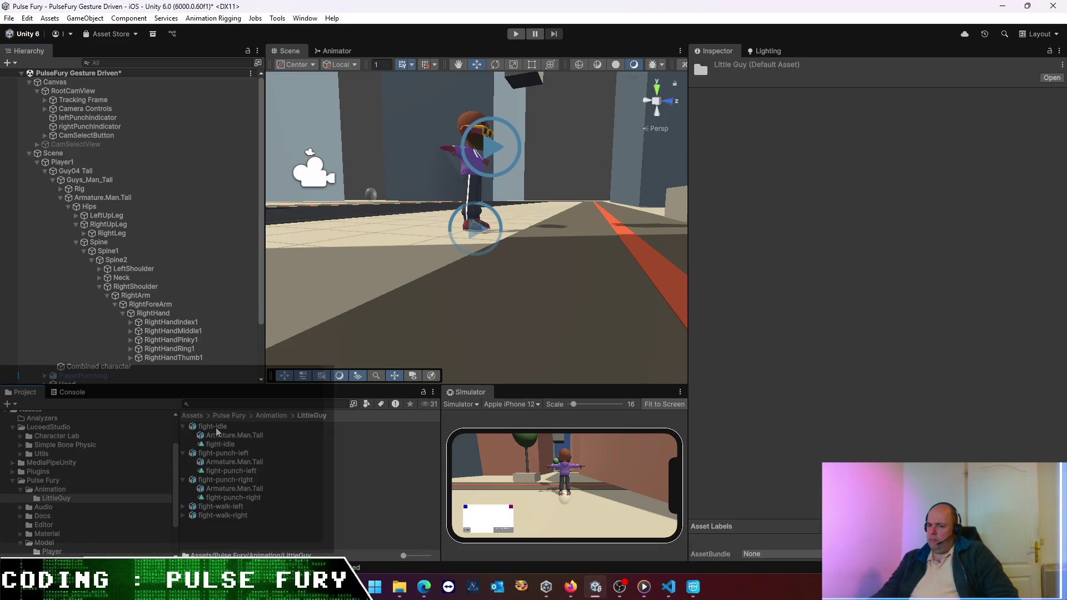
left_click(223, 427)
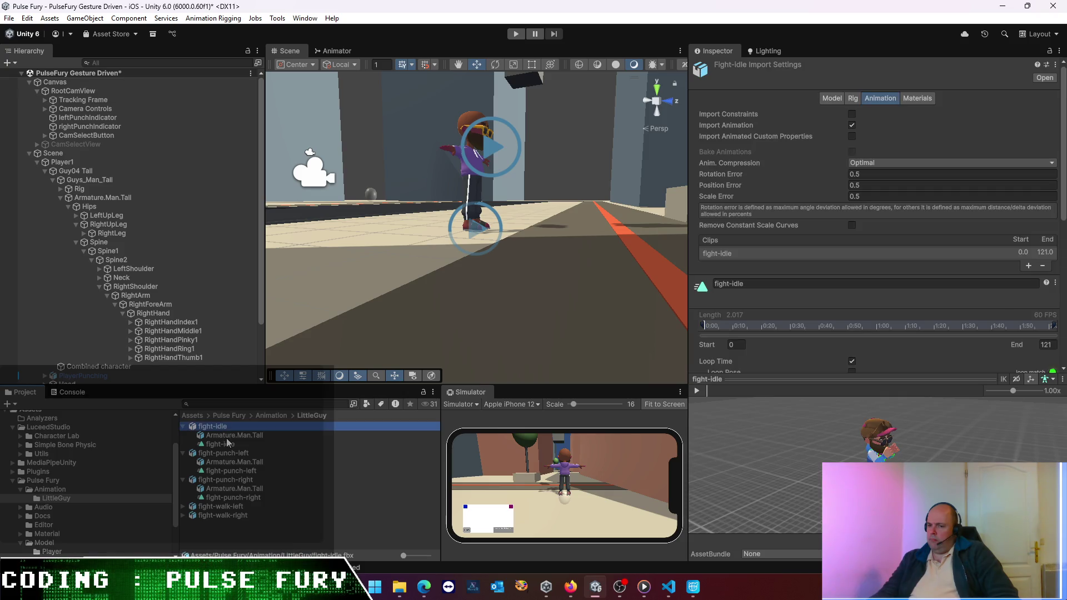
left_click(225, 436)
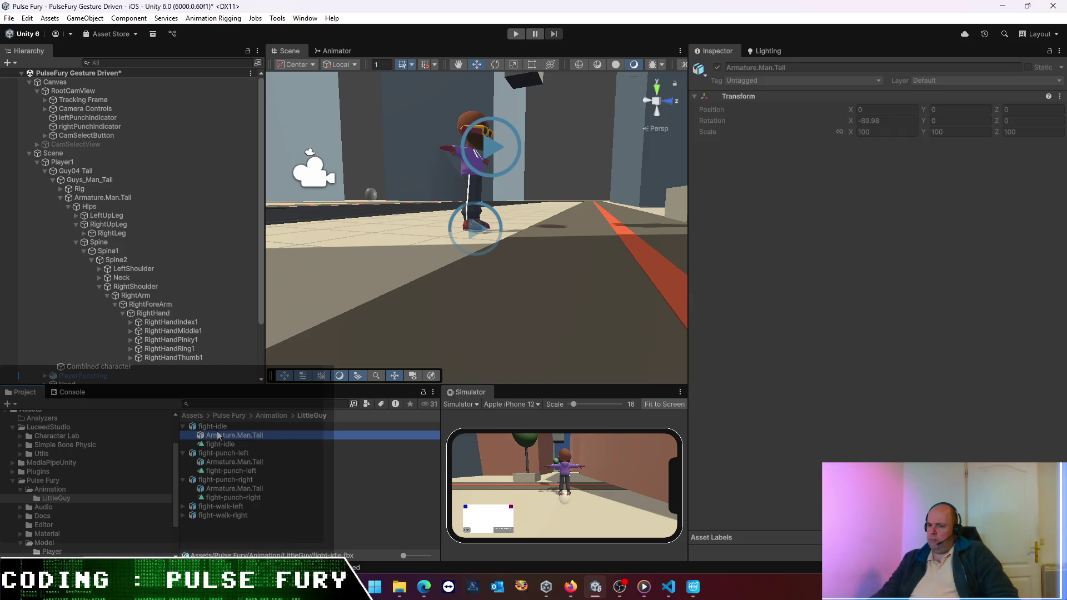
left_click(216, 427)
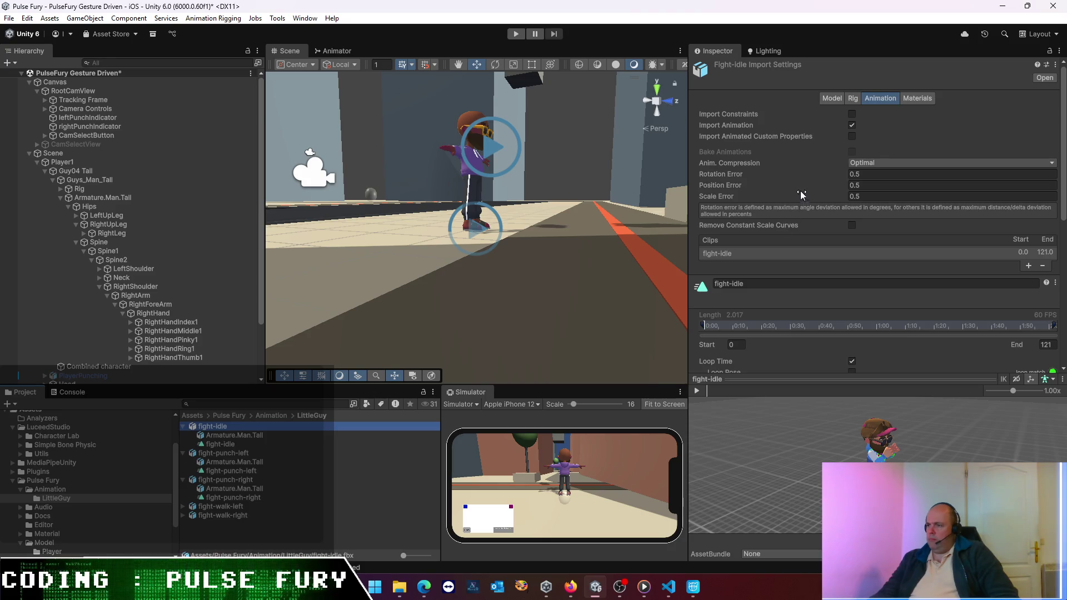
- Turn off Preserve Hierarchy in fight-idle's Model tab, apply it, and enter Play mode
left_click(835, 98)
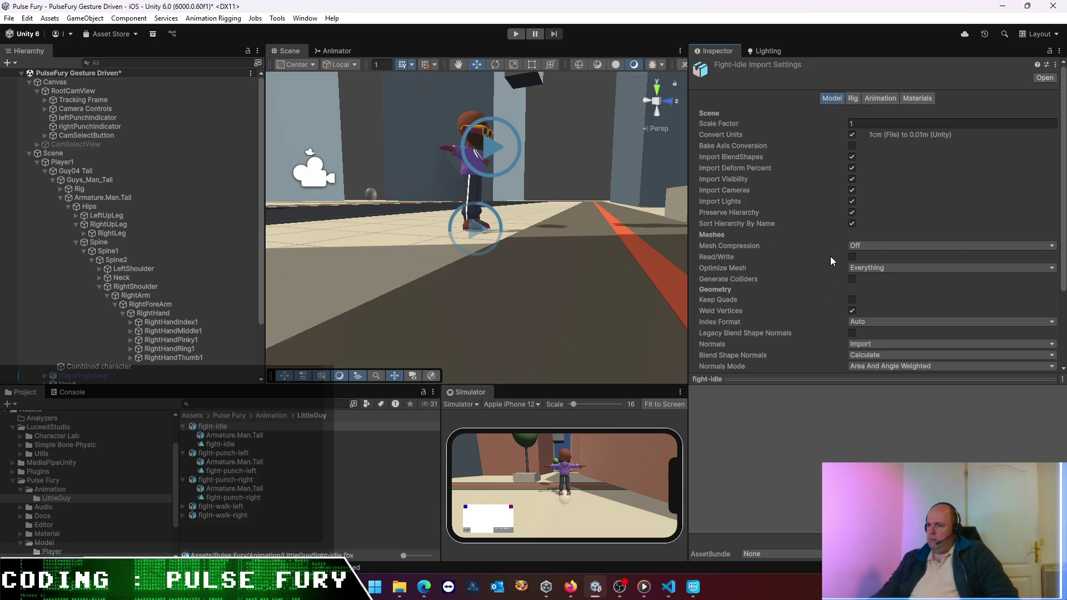
left_click(853, 215)
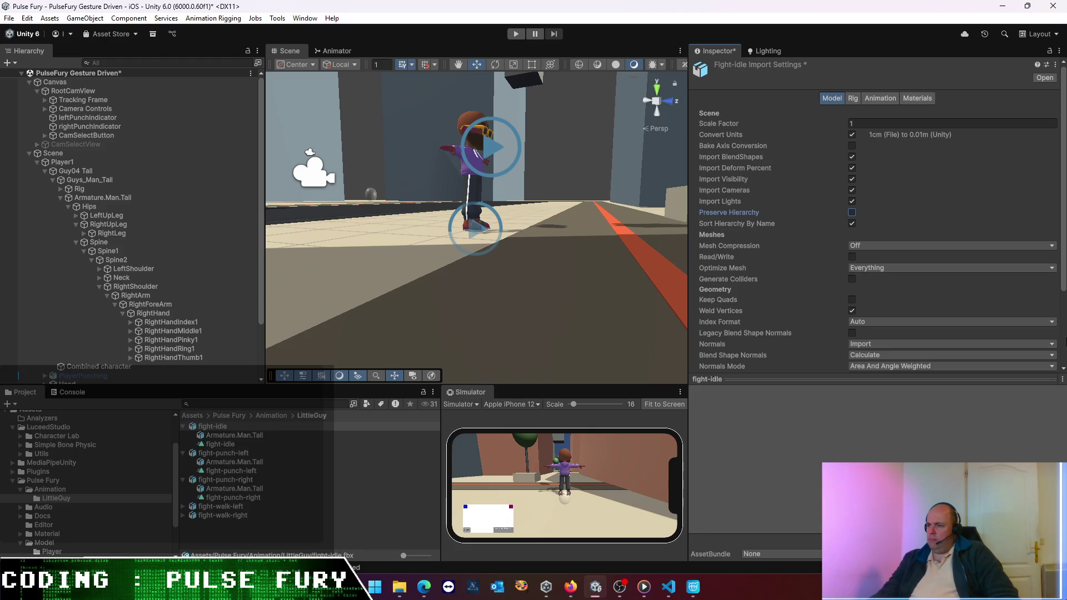
scroll(852, 216, "down", 3)
left_click(1045, 349)
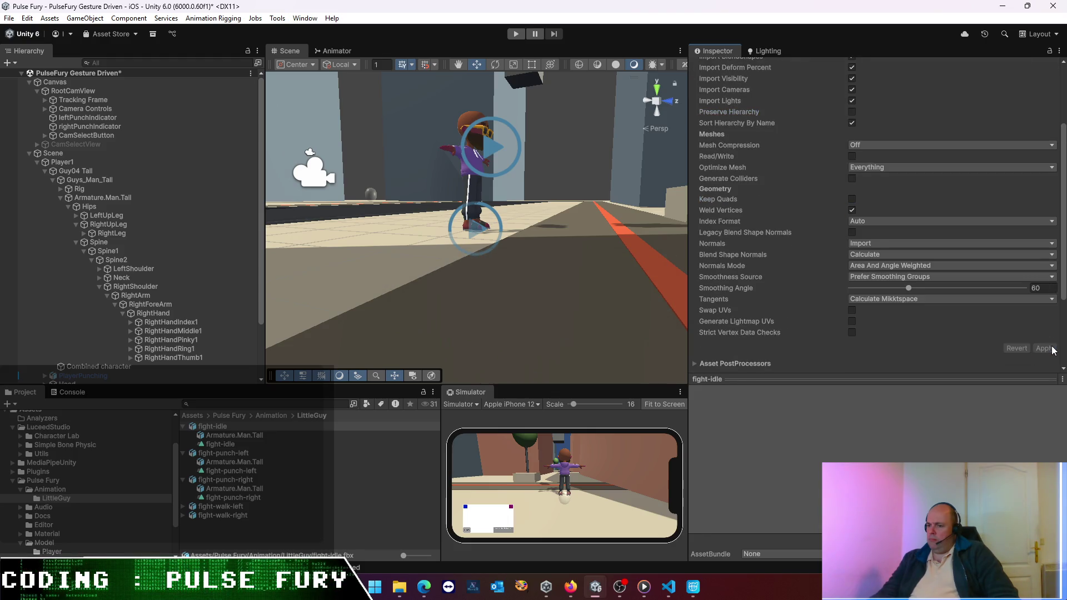
left_click(515, 33)
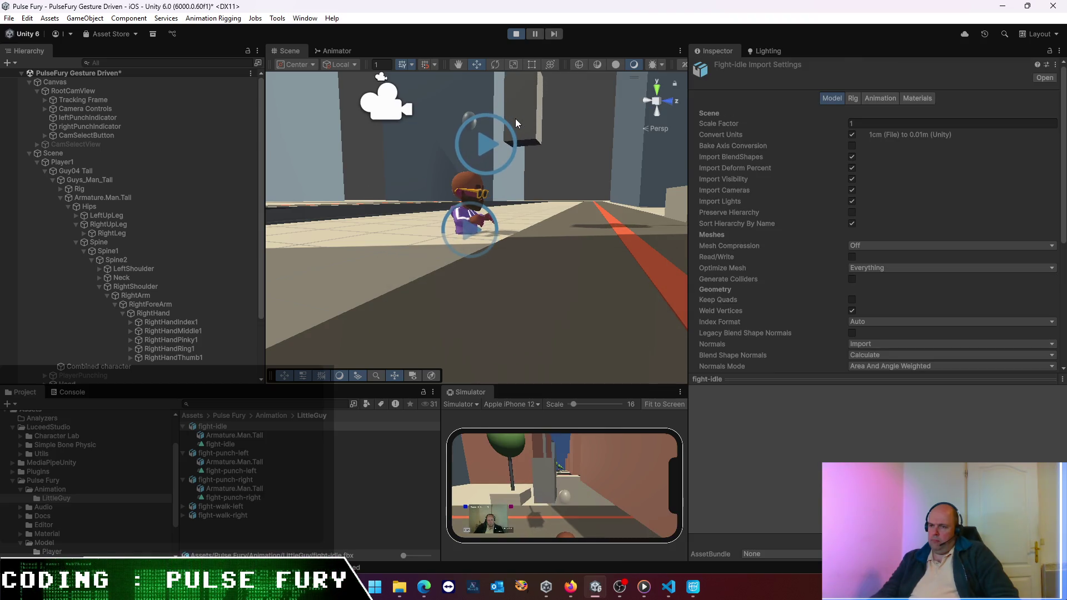
- Stop Play mode, then tick Preserve Hierarchy on fight-idle and apply it
left_click(516, 34)
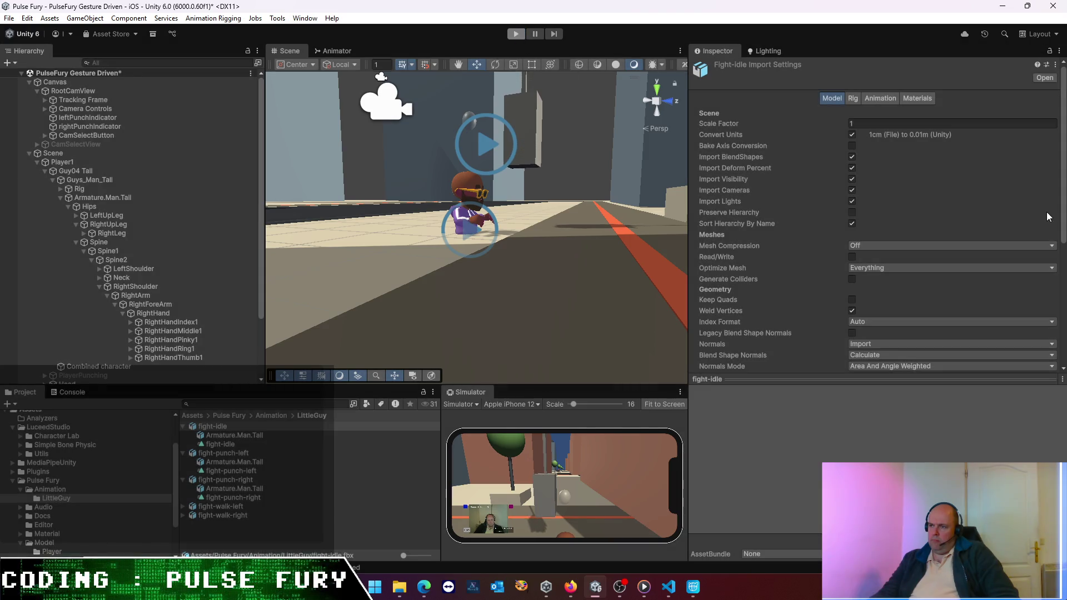
left_click(852, 212)
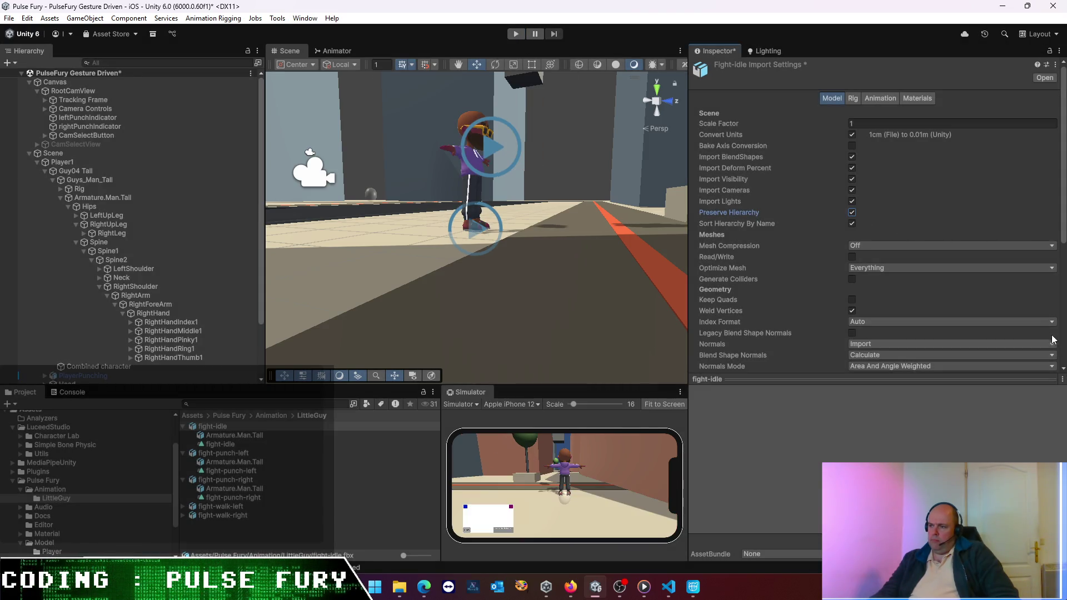
scroll(1025, 304, "down", 6)
left_click(1045, 236)
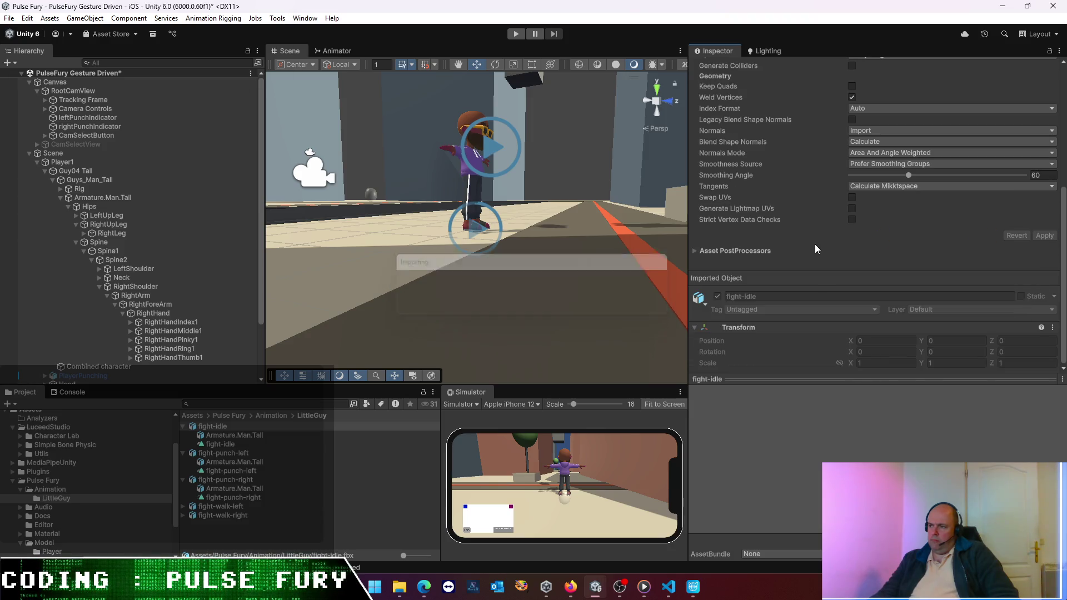
scroll(812, 244, "up", 10)
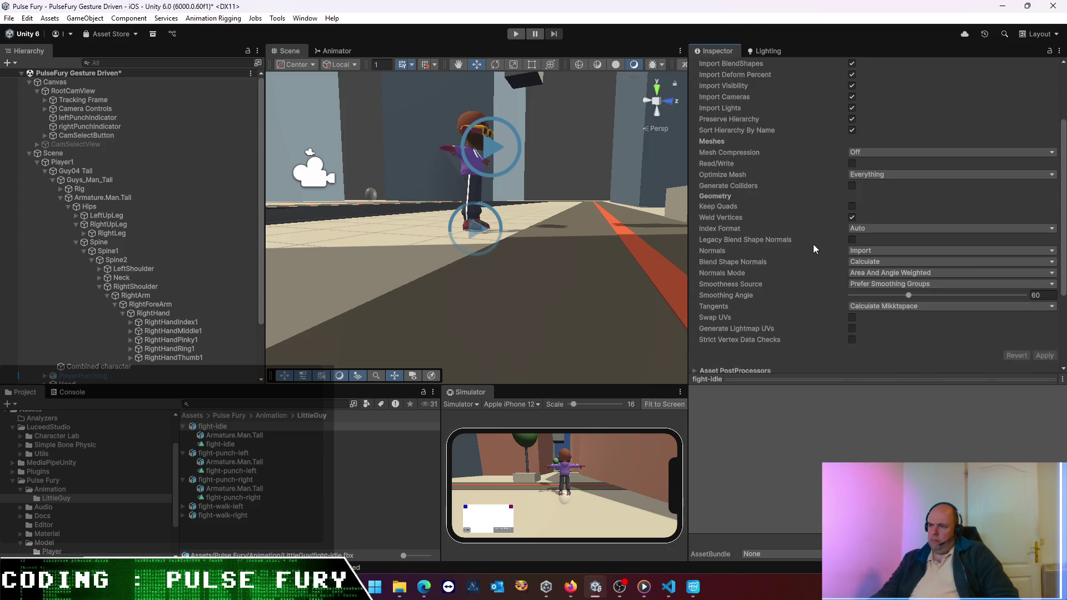
- Review fight-idle's Animation tab clip import settings
left_click(876, 101)
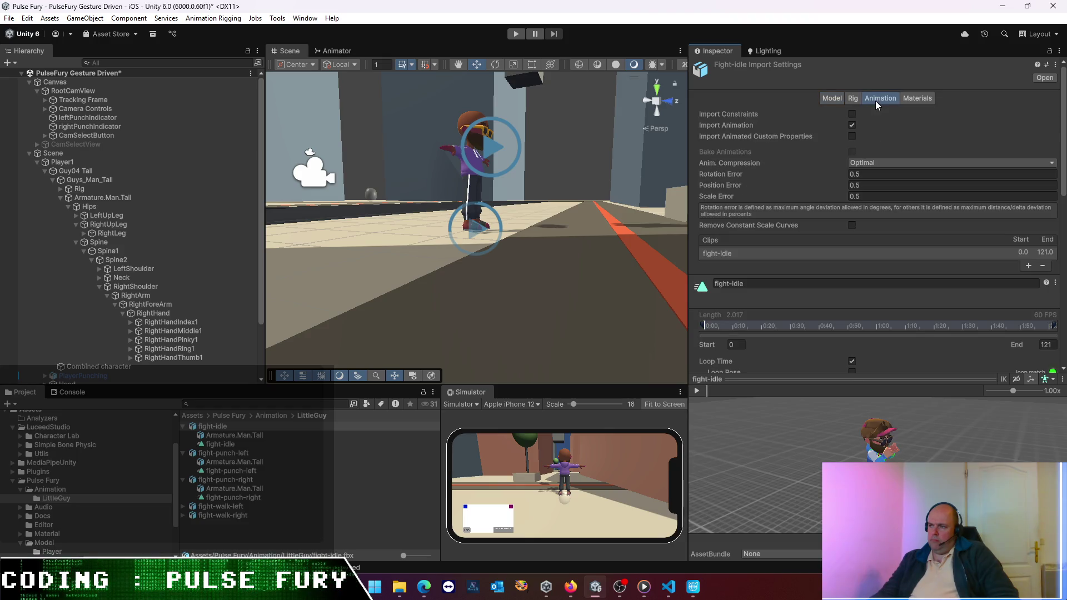
scroll(816, 182, "down", 5)
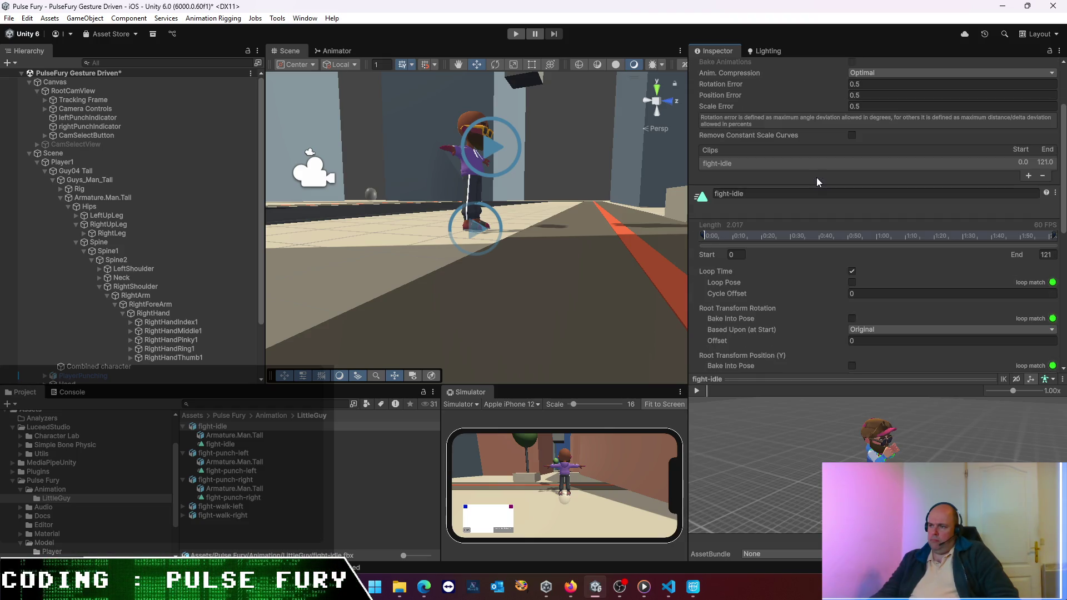
scroll(817, 182, "down", 4)
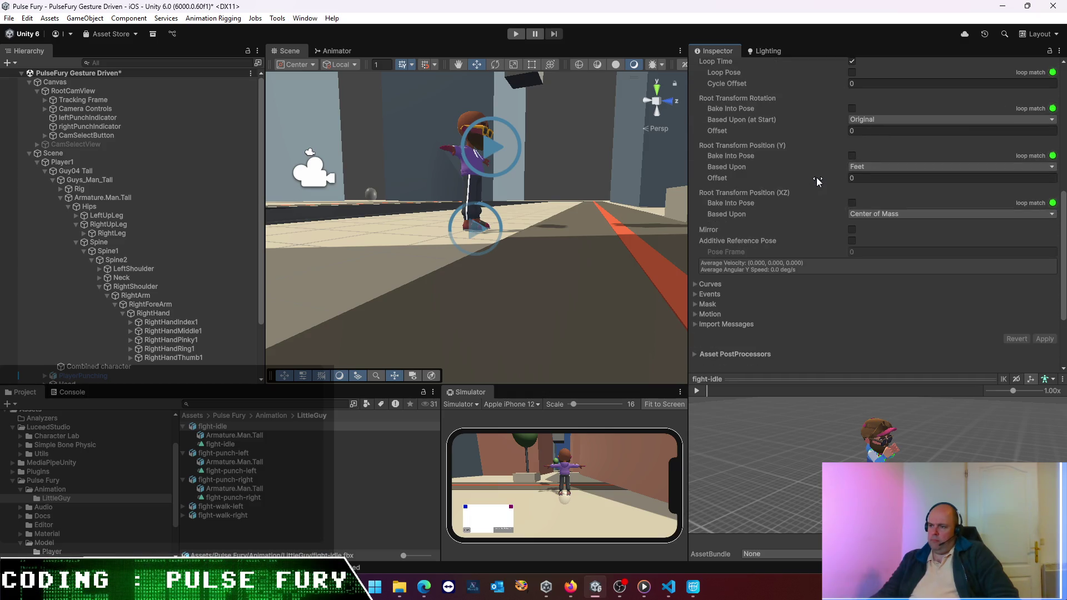
scroll(816, 178, "down", 4)
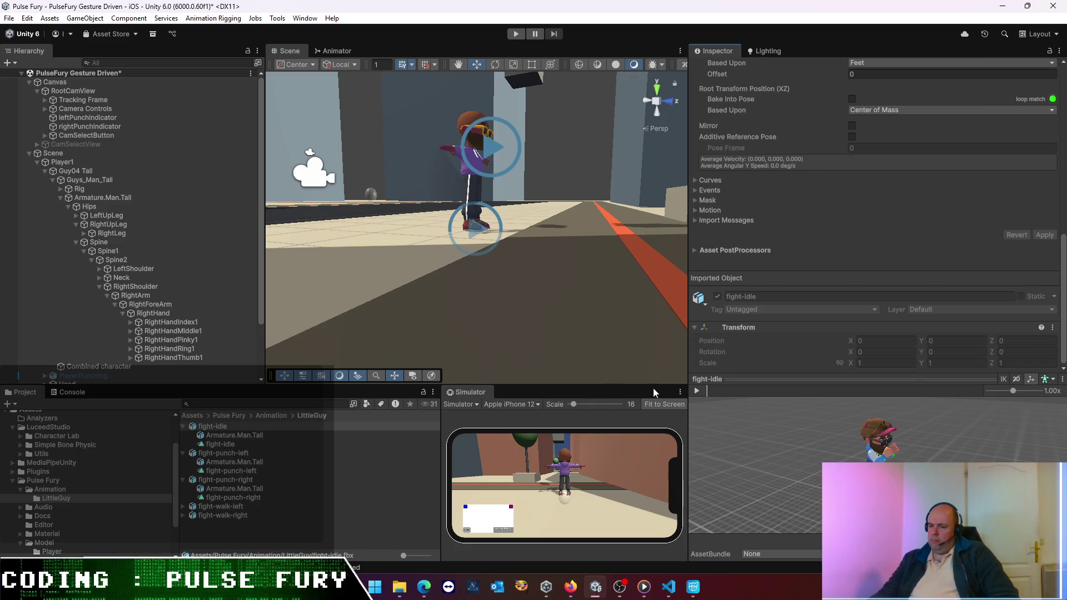
- Bring up the ChatGPT chat and highlight the passages on clips, skeleton and animation curves
mouse_move(424, 586)
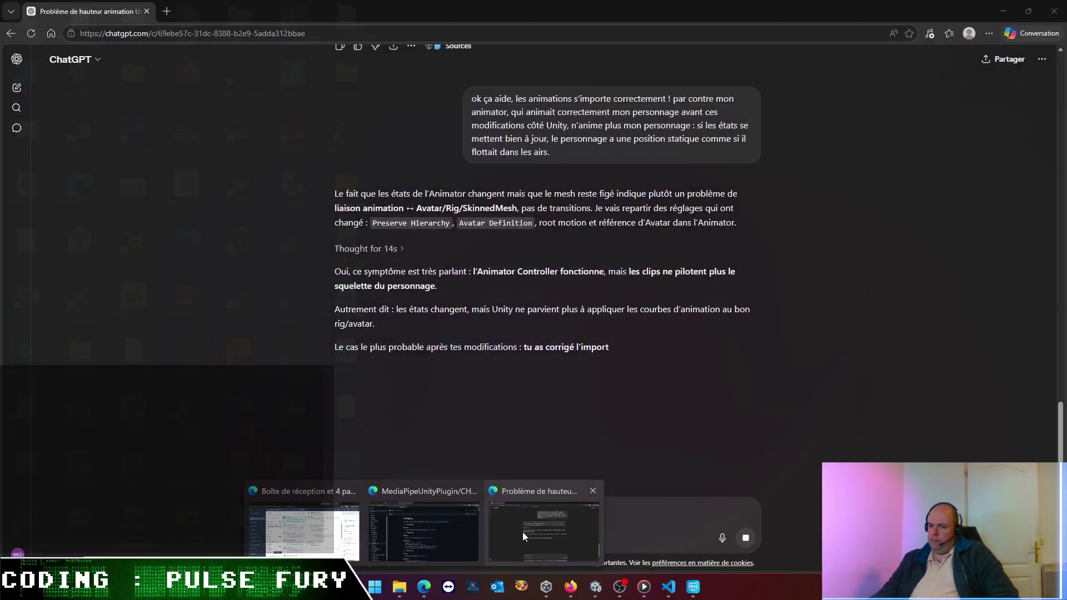
left_click(523, 531)
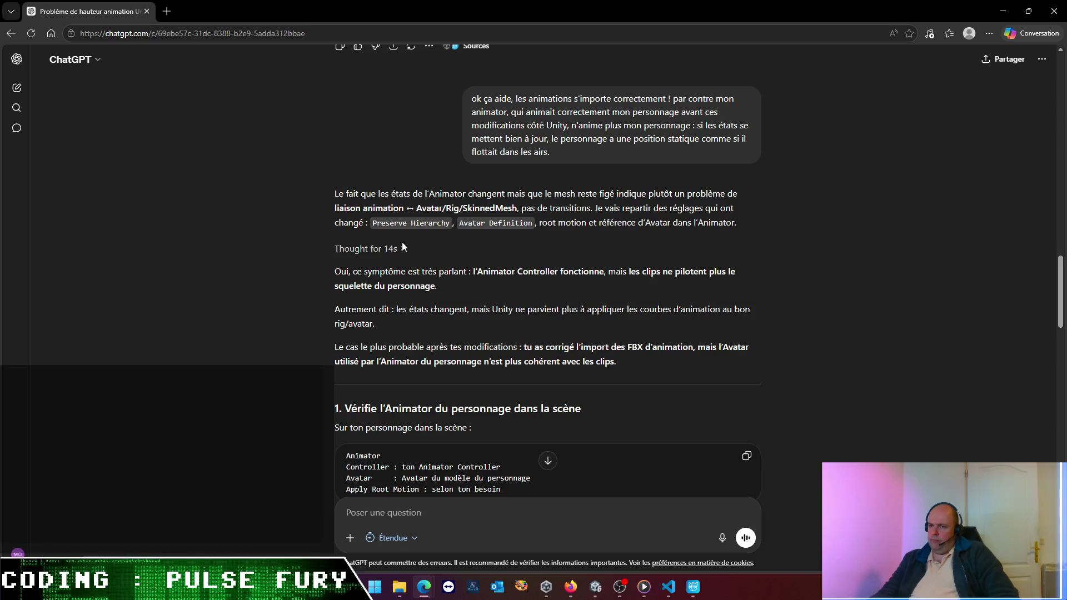
left_click_drag(380, 272, 523, 288)
left_click(470, 330)
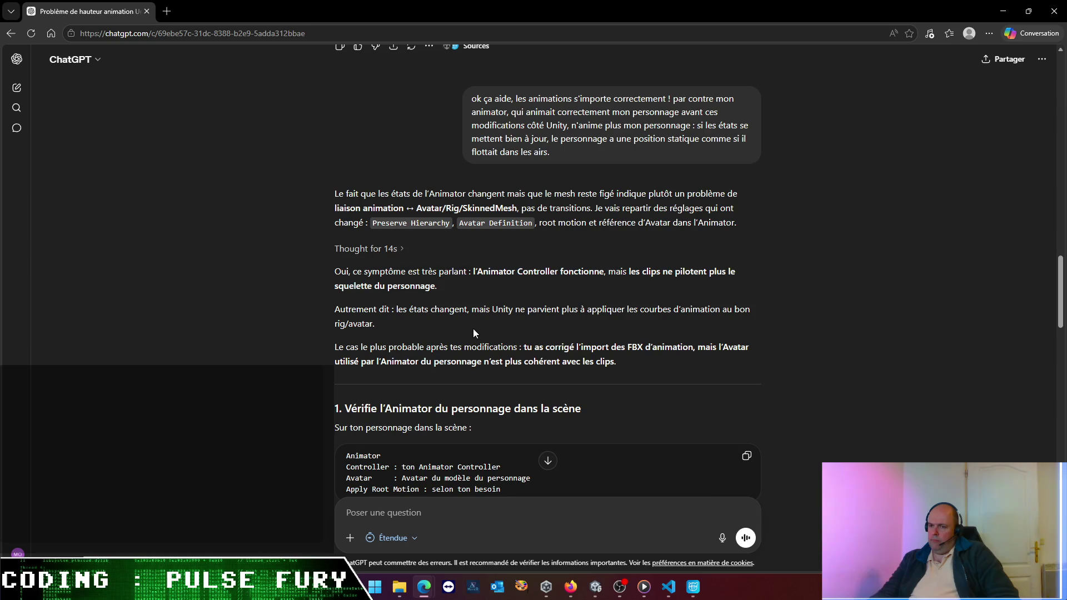
left_click_drag(429, 309, 505, 325)
left_click(428, 331)
- Read on through the mismatched-Avatar point to the Copy From Other Avatar advice
scroll(426, 331, "down", 2)
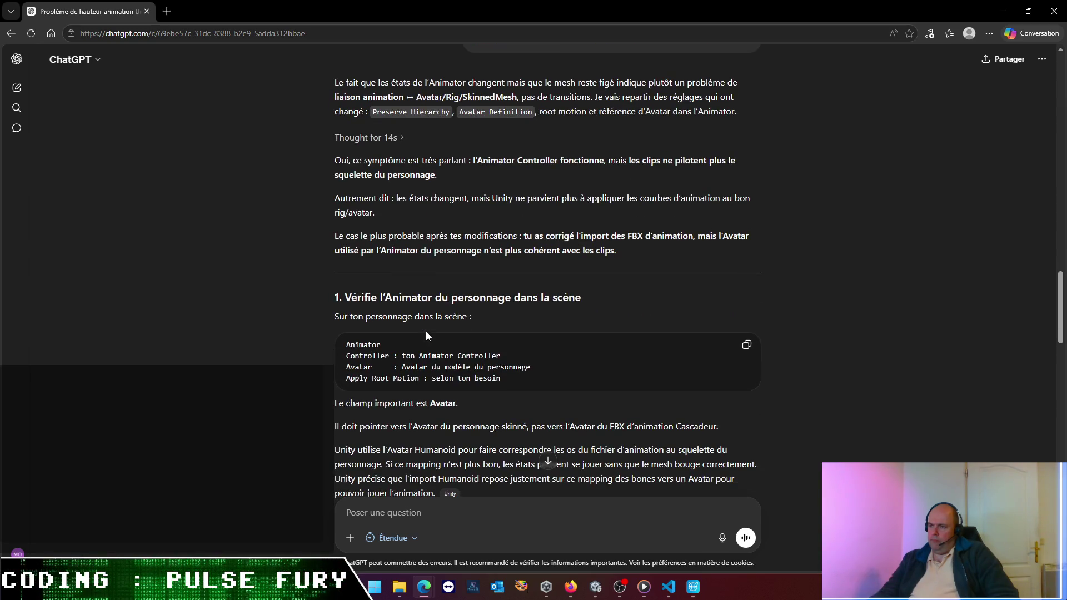
left_click_drag(366, 251, 628, 255)
left_click(456, 320)
scroll(456, 320, "down", 2)
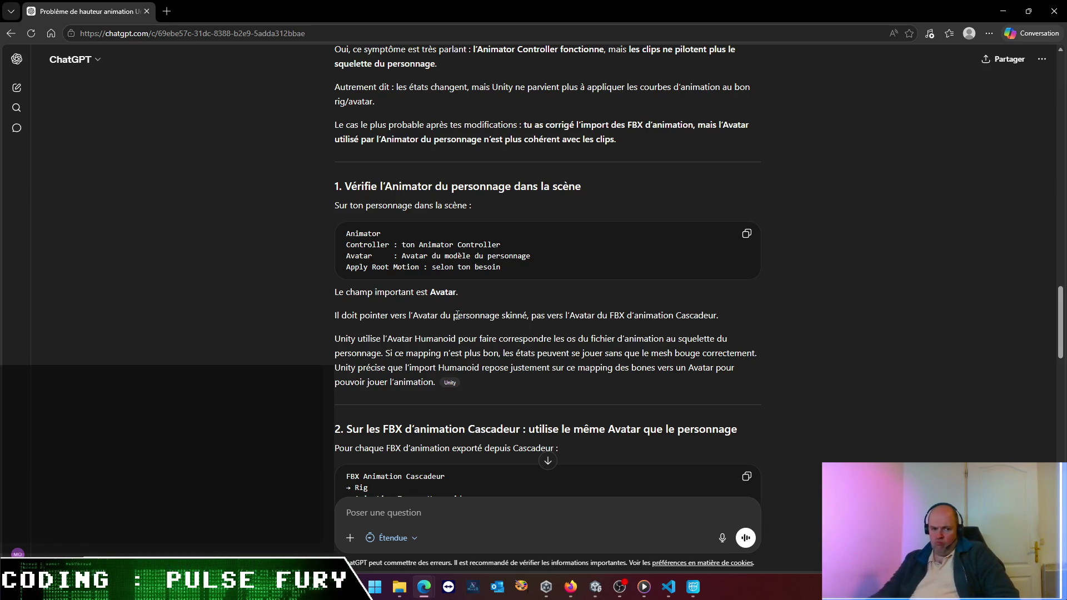
scroll(494, 284, "down", 4)
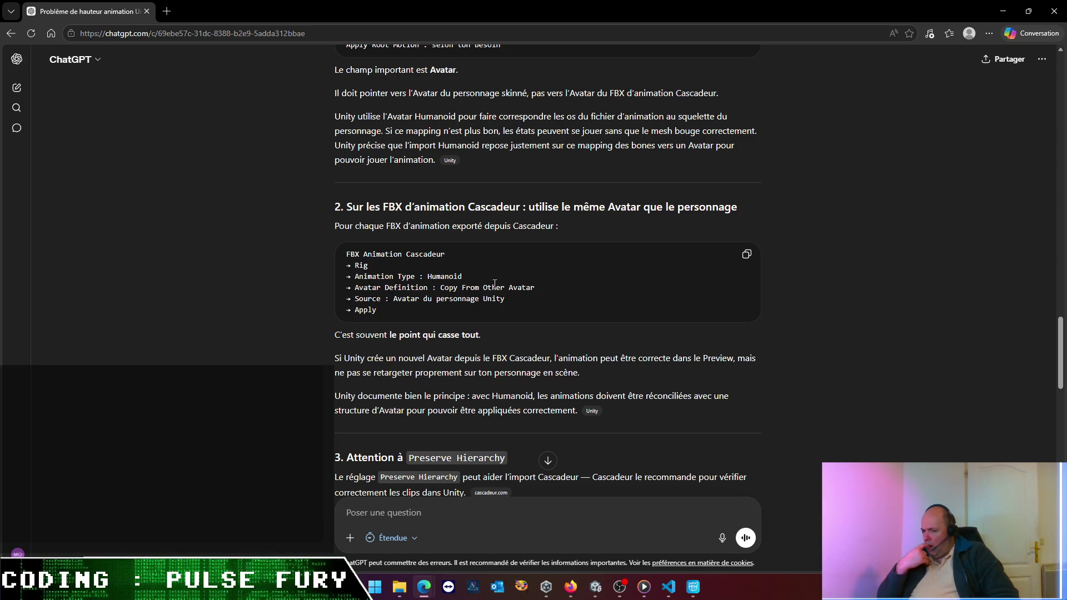
- Read section 3's Preserve Hierarchy advice, then switch to Cascadeur's Fight-Idle scene
scroll(505, 326, "down", 3)
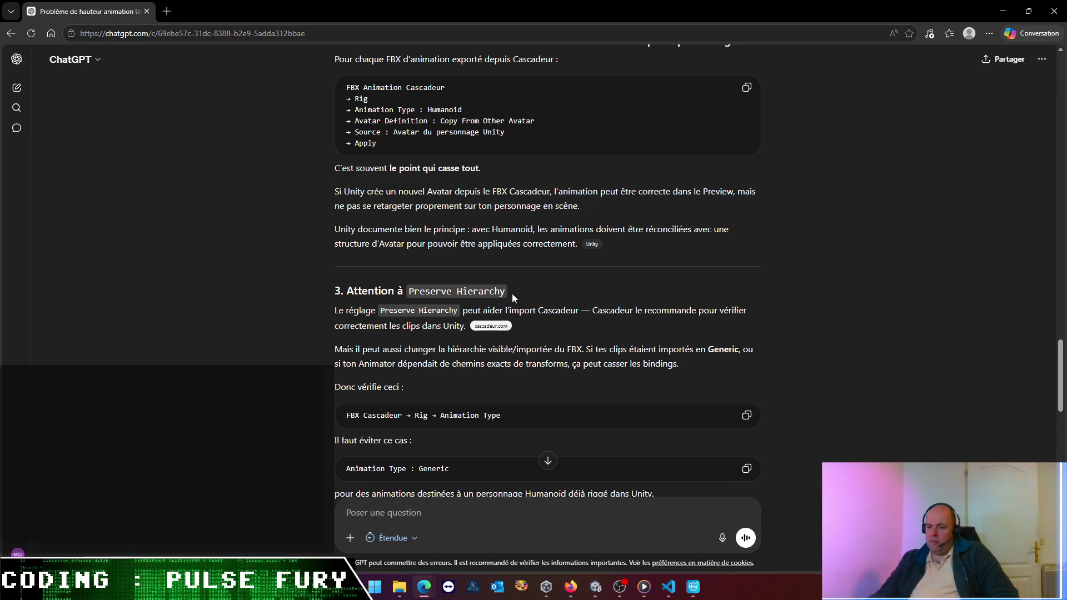
scroll(531, 305, "up", 4)
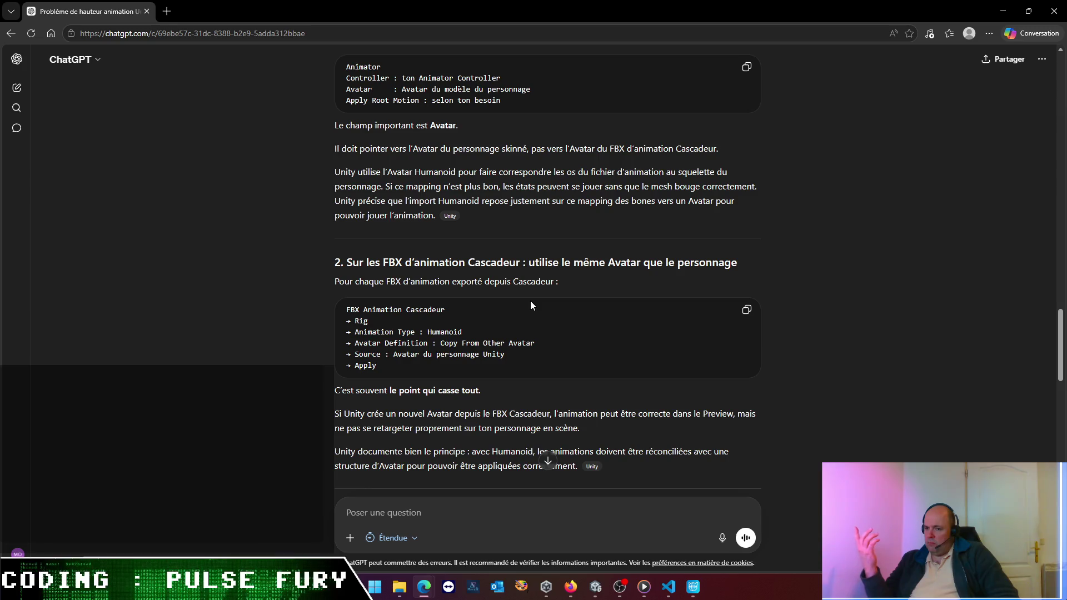
left_click(693, 587)
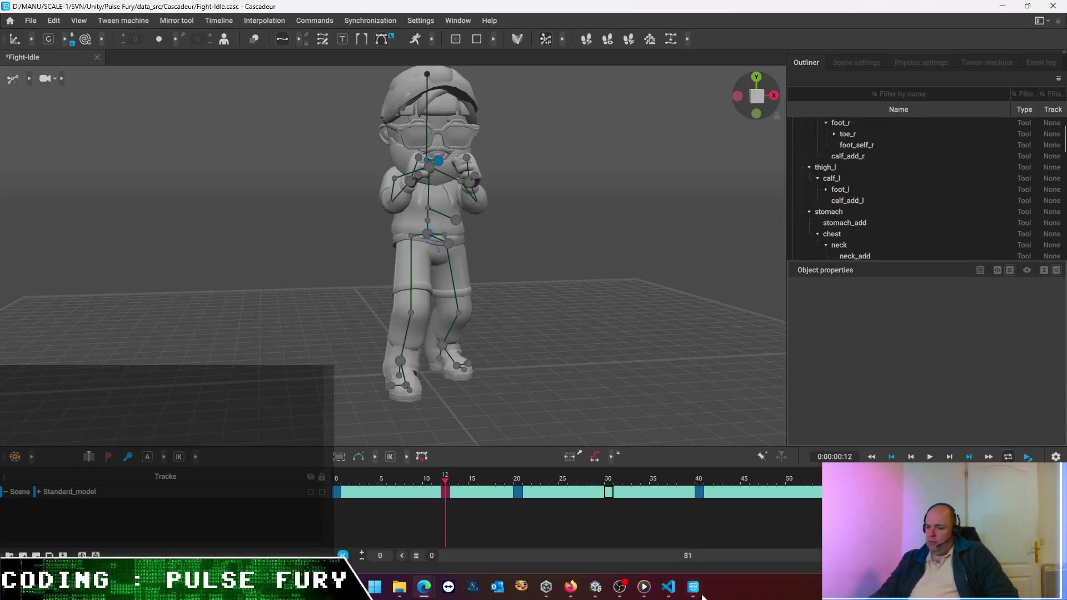
- Confirm fight-idle's Rig copies Guys_Man_TallAvatar and ping it, then select leftPunchIndicator
left_click(647, 590)
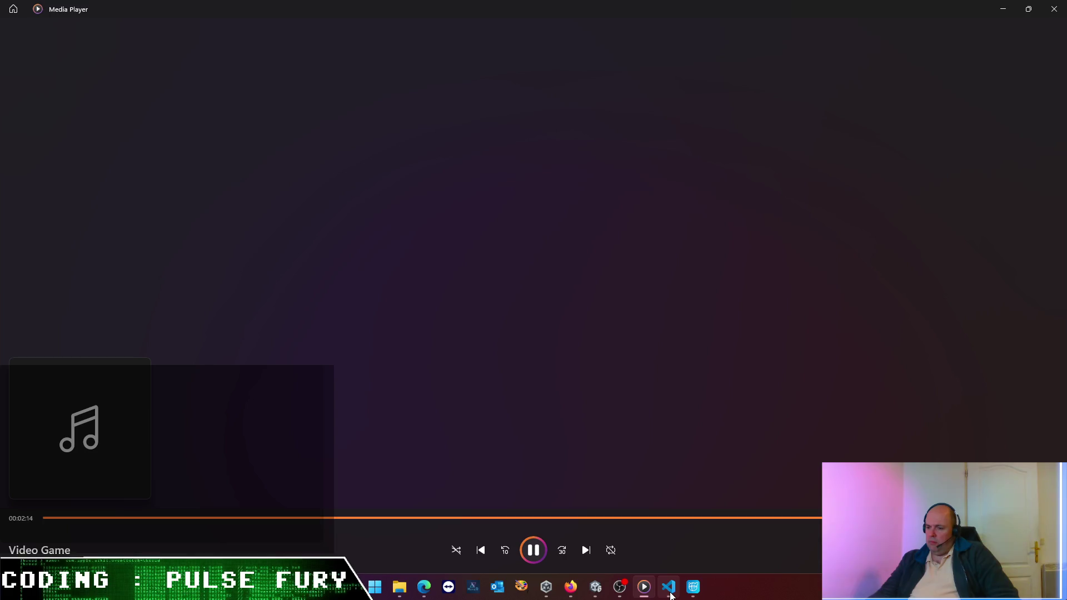
left_click(600, 592)
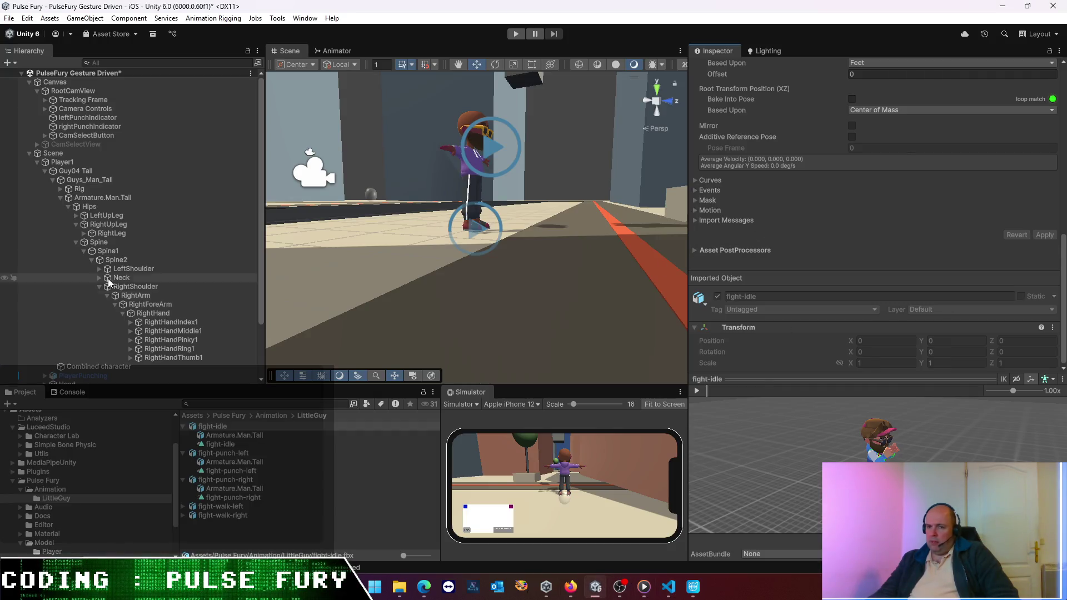
left_click(228, 427)
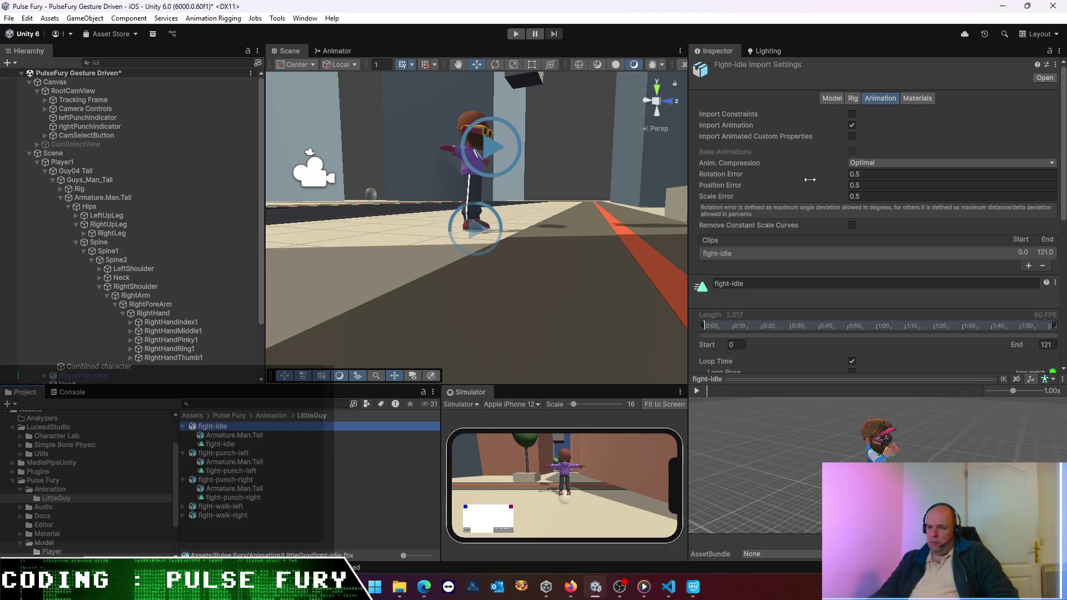
left_click(852, 99)
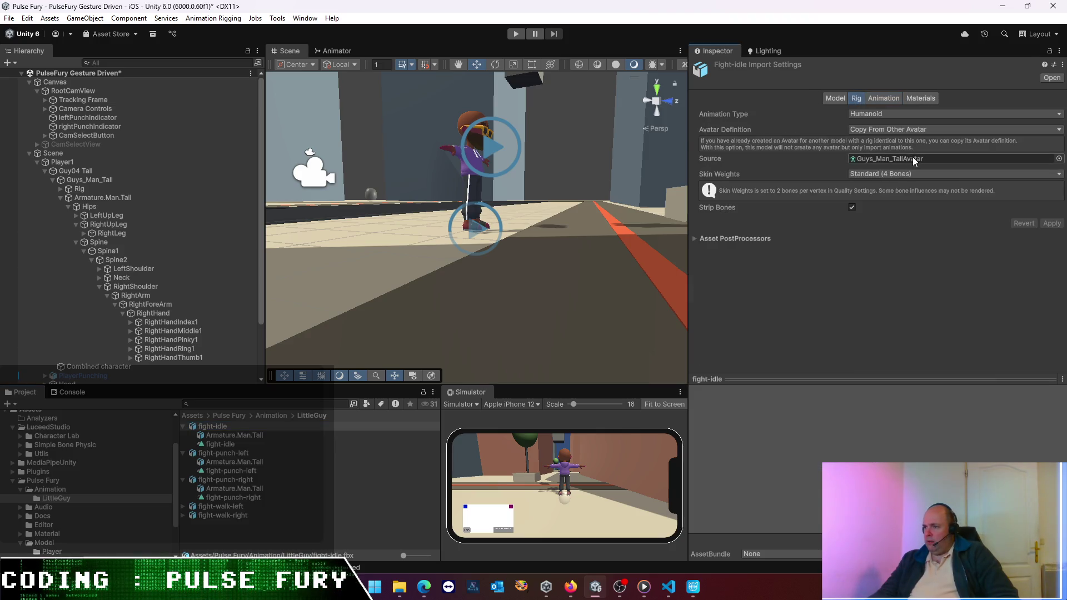
left_click(911, 158)
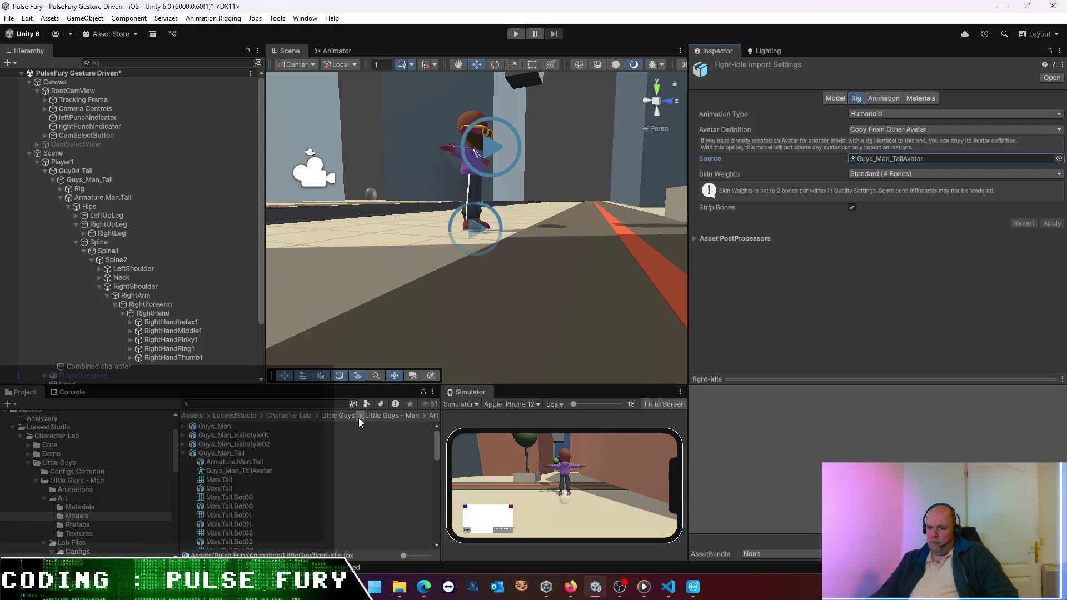
left_click(424, 393)
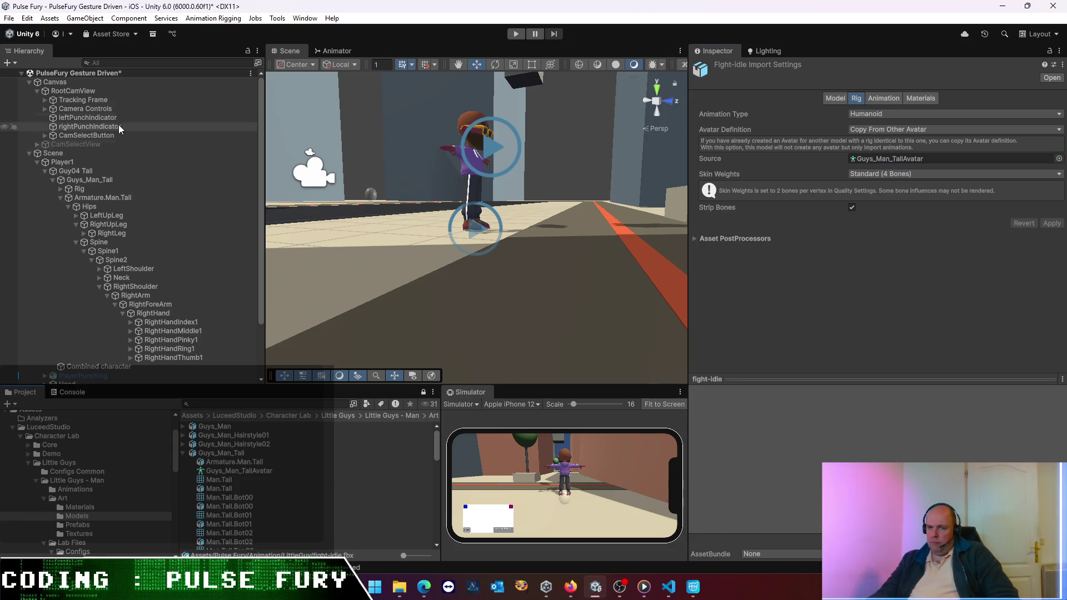
left_click(92, 120)
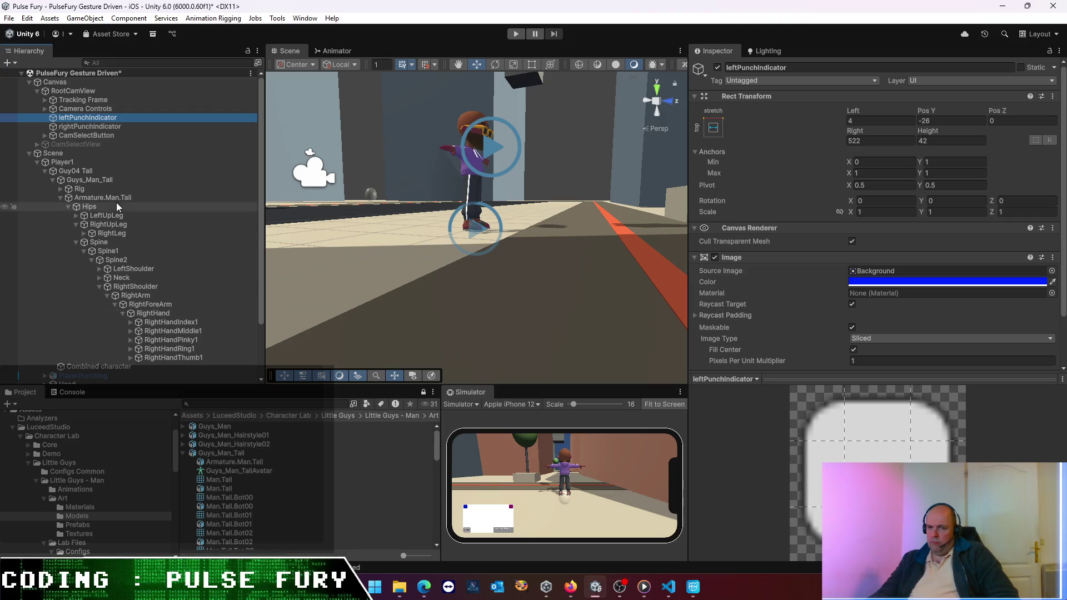
- Inspect Player1, Guy04 Tall and Guys_Man_Tall in the Hierarchy
left_click(94, 165)
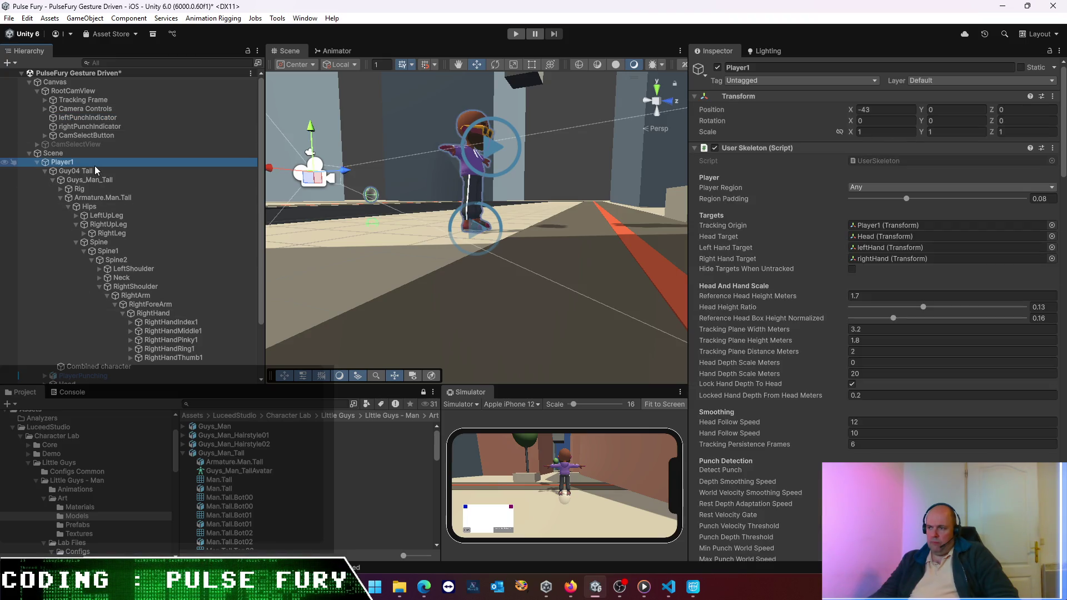
left_click(92, 172)
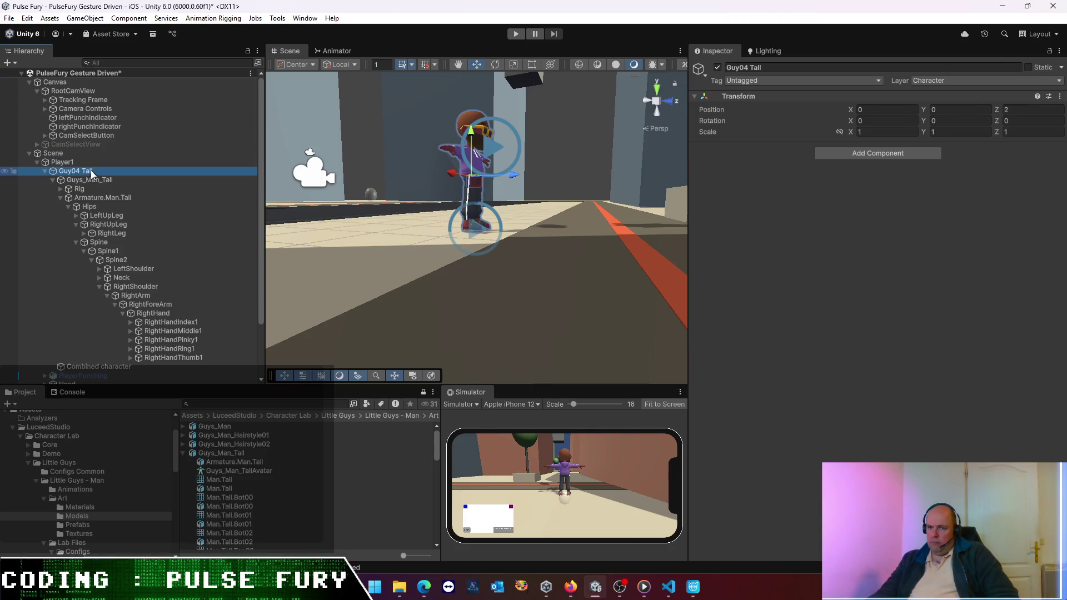
left_click(42, 171)
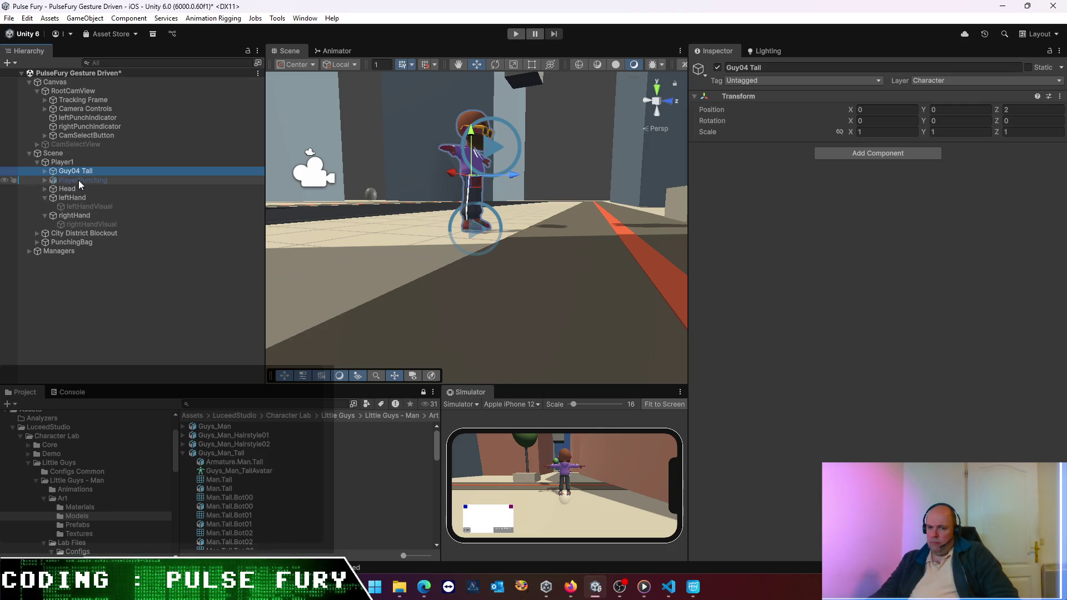
left_click(44, 172)
left_click(71, 179)
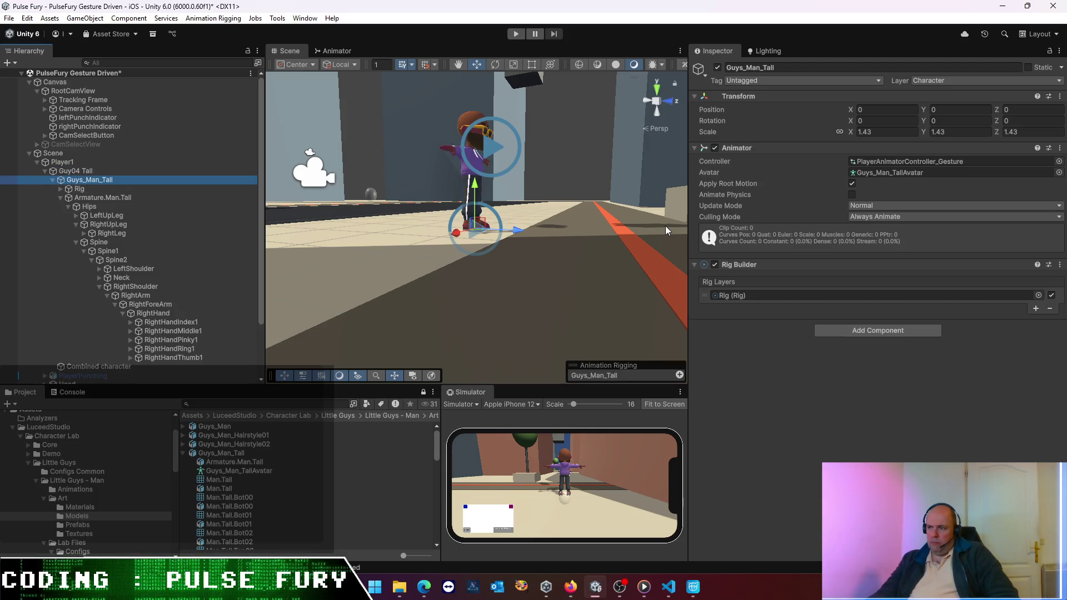
- Open PlayerAnimatorController_Gesture and inspect the fight-idle state's motion settings
left_click(925, 162)
double_click(925, 161)
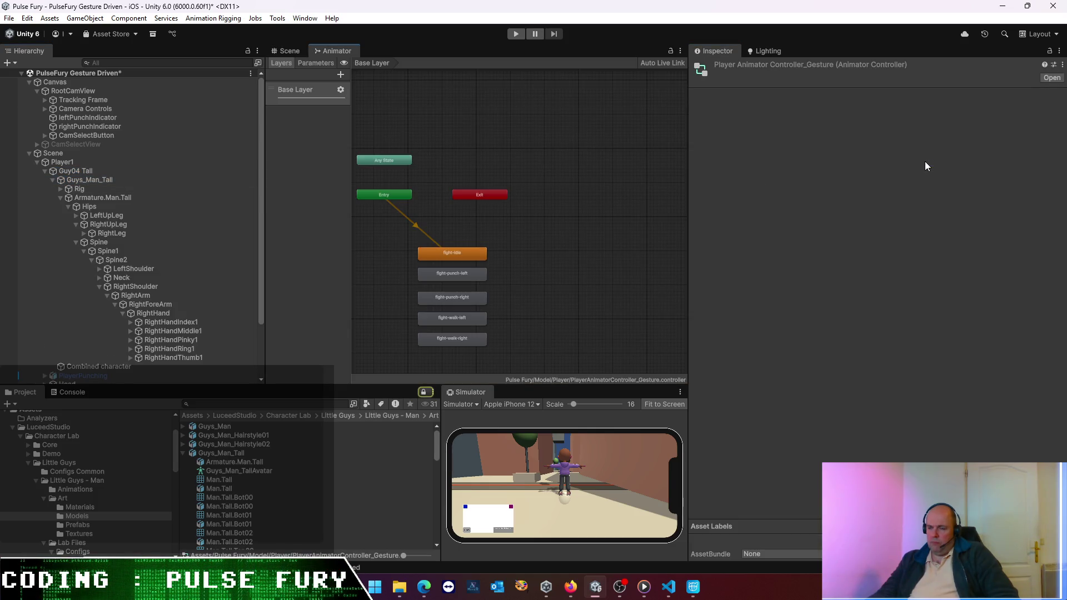
left_click(484, 254)
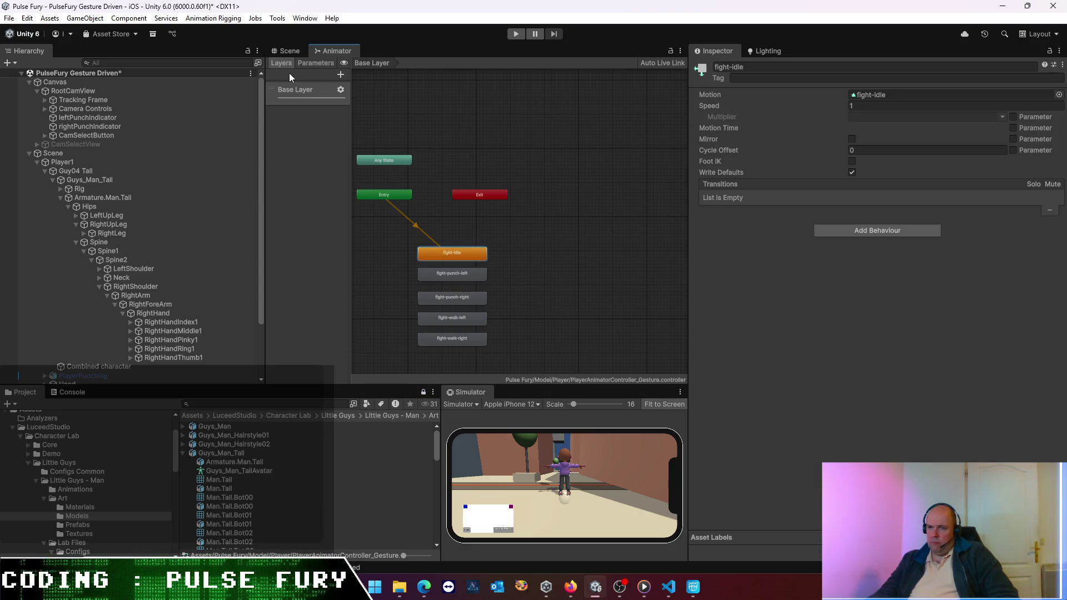
- Assign Guys_Man_TallAvatar to the Guys_Man_Tall Animator's Avatar field
left_click(286, 52)
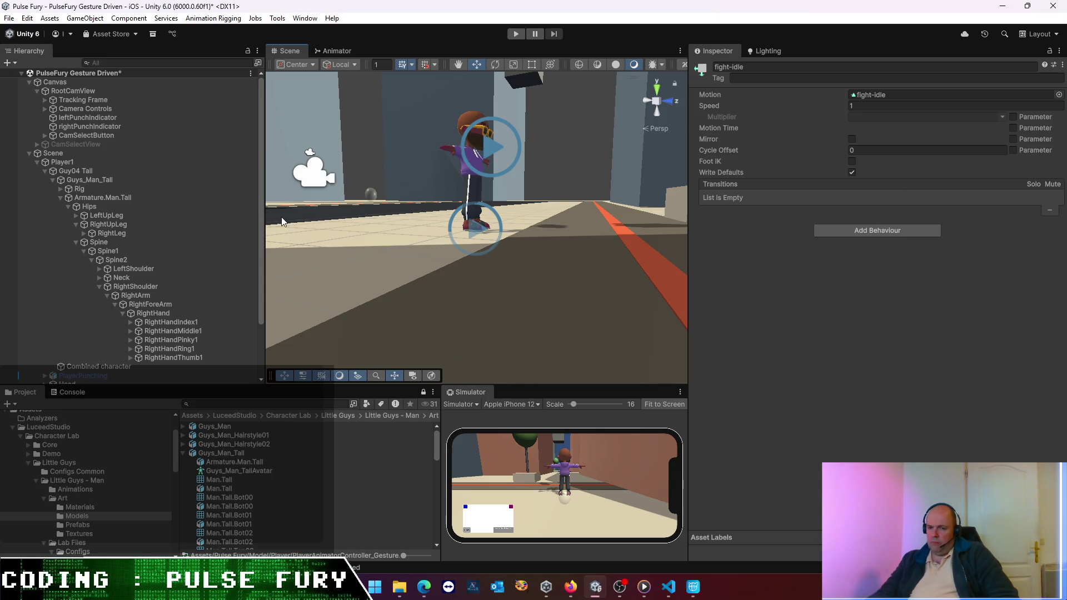
left_click(95, 198)
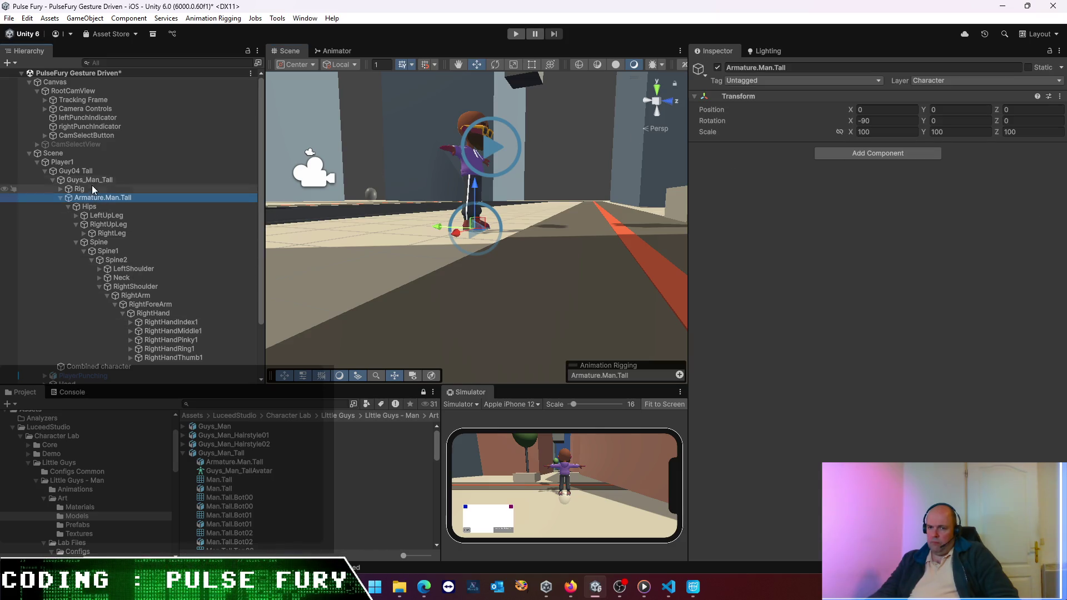
left_click(84, 179)
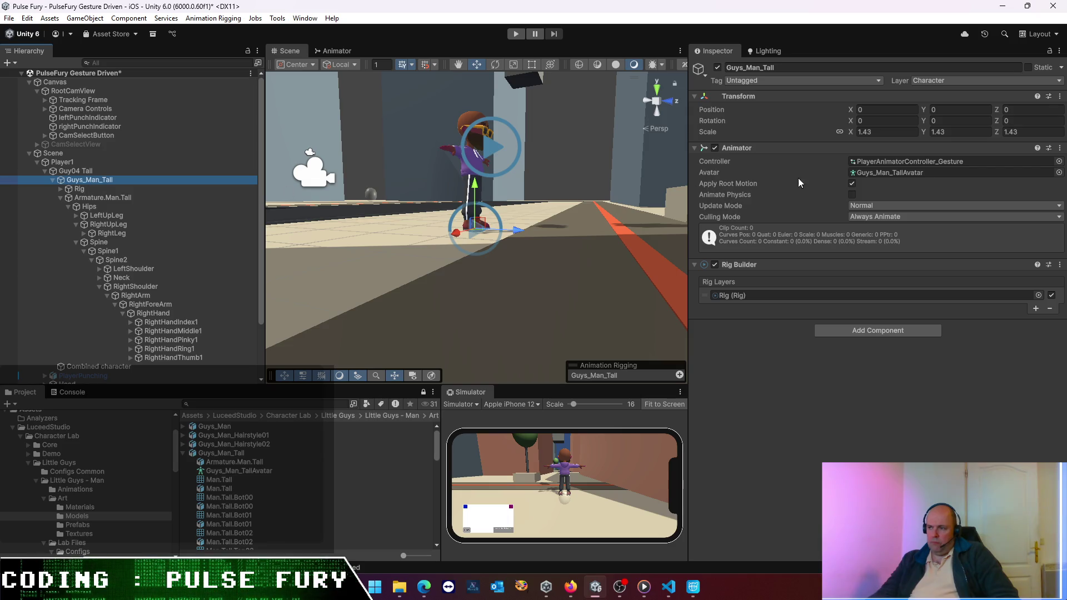
left_click_drag(245, 470, 889, 173)
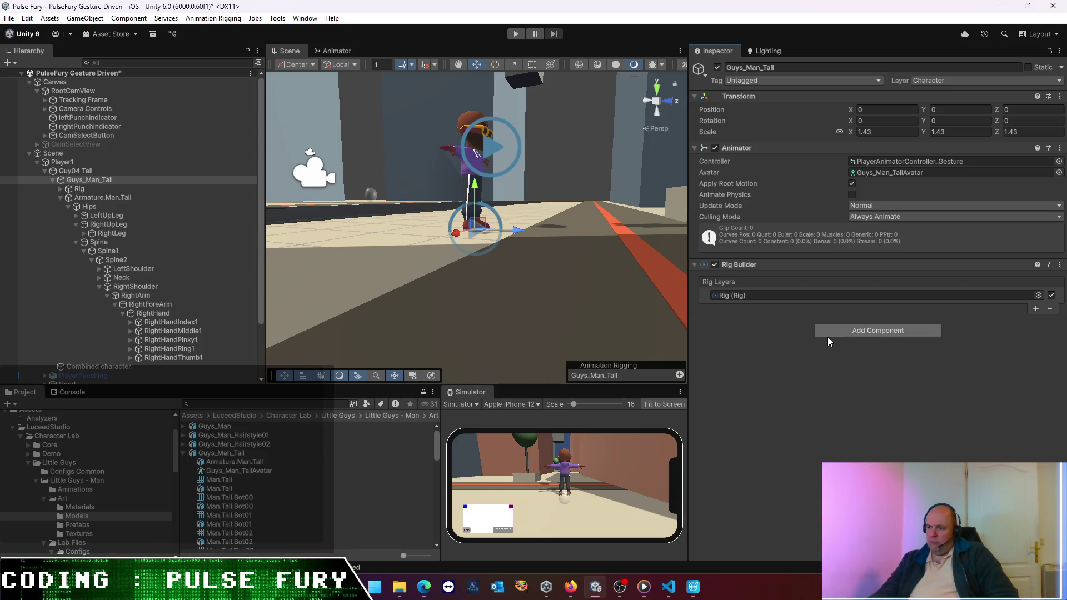
- Save the scene, disable Rig Builder, run Play mode, then re-enable Rig Builder
key("ctrl+s")
left_click(715, 265)
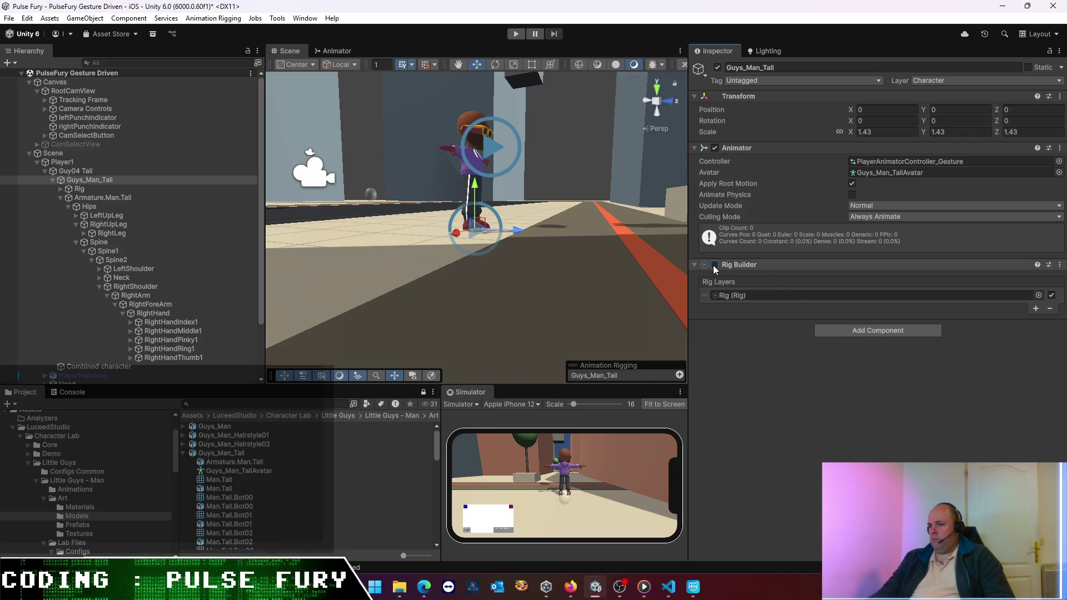
left_click(517, 35)
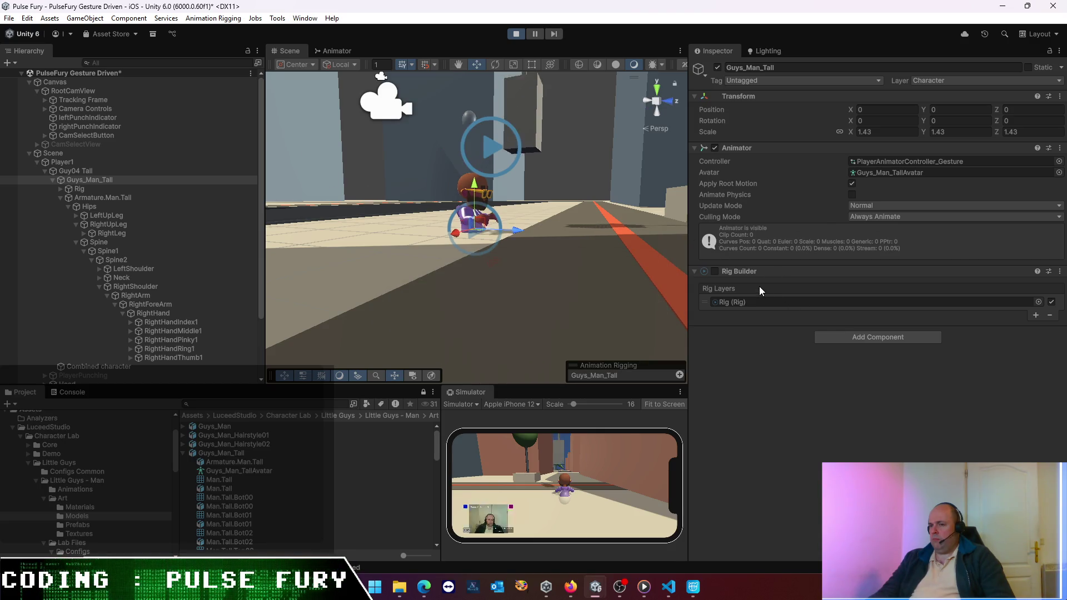
left_click(715, 270)
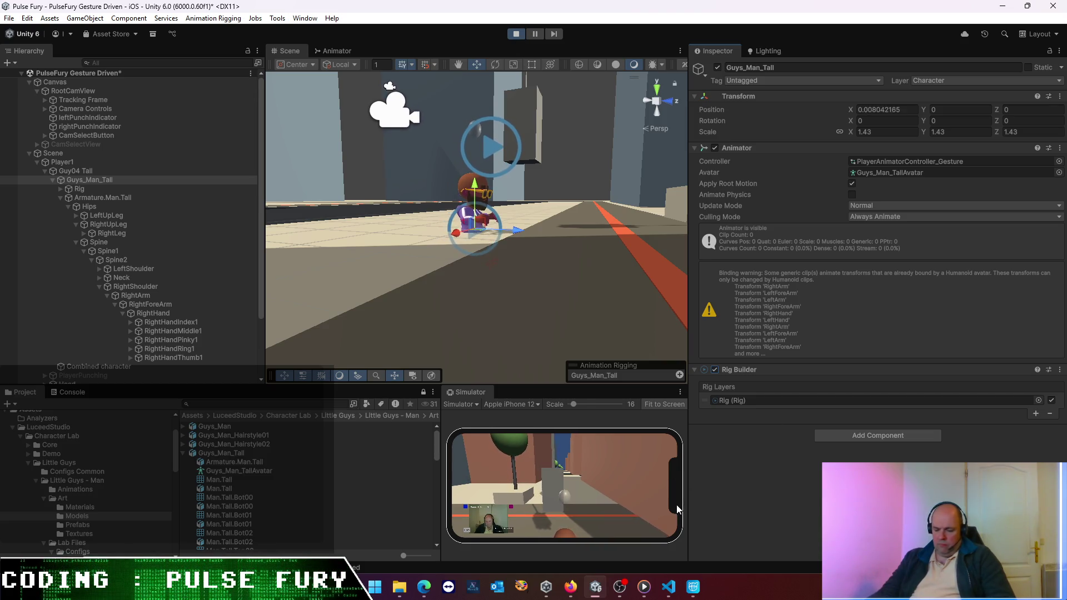
- Screenshot the humanoid binding warning with Win+Shift+S and stop Play mode
key("super+shift+s")
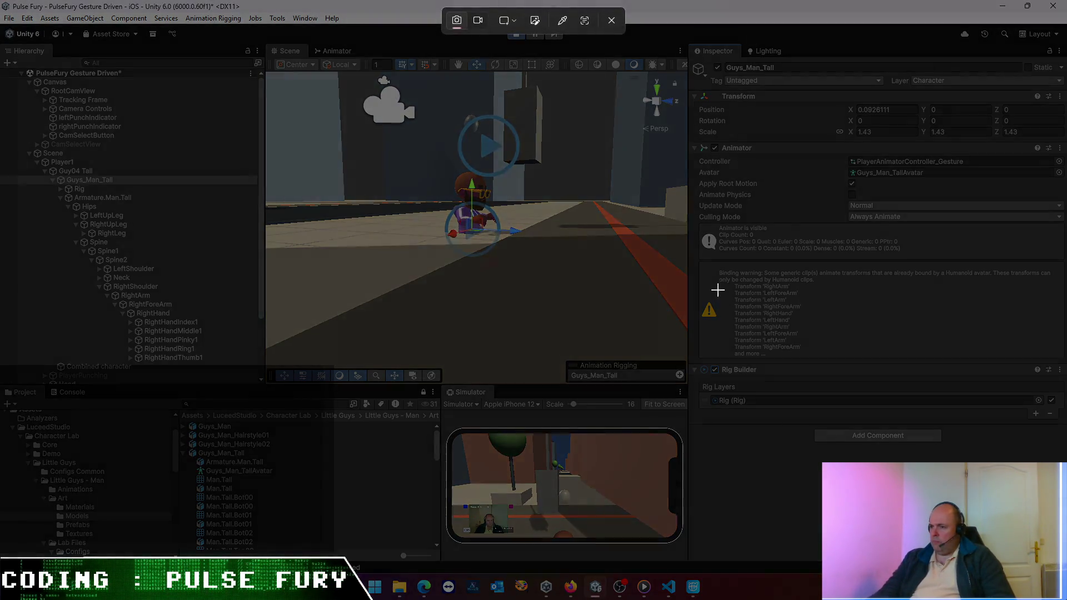
mouse_move(703, 263)
left_mouse_down()
mouse_move(817, 308)
mouse_move(1059, 365)
left_mouse_up()
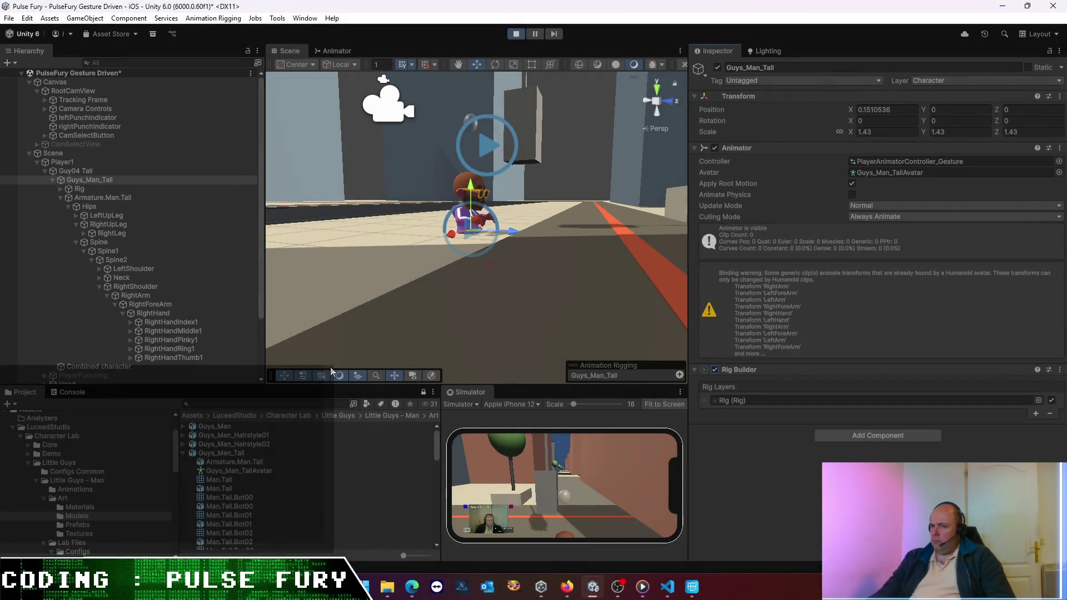
left_click(512, 35)
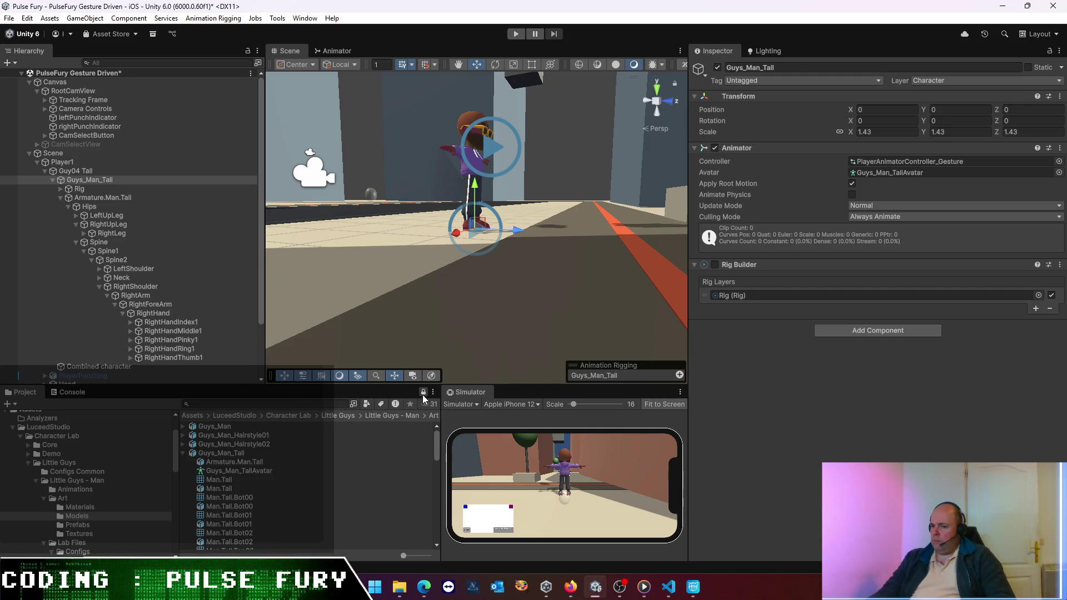
- Browse to Pulse Fury > Animation > LittleGuy and view fight-idle's Rig settings
left_click(191, 416)
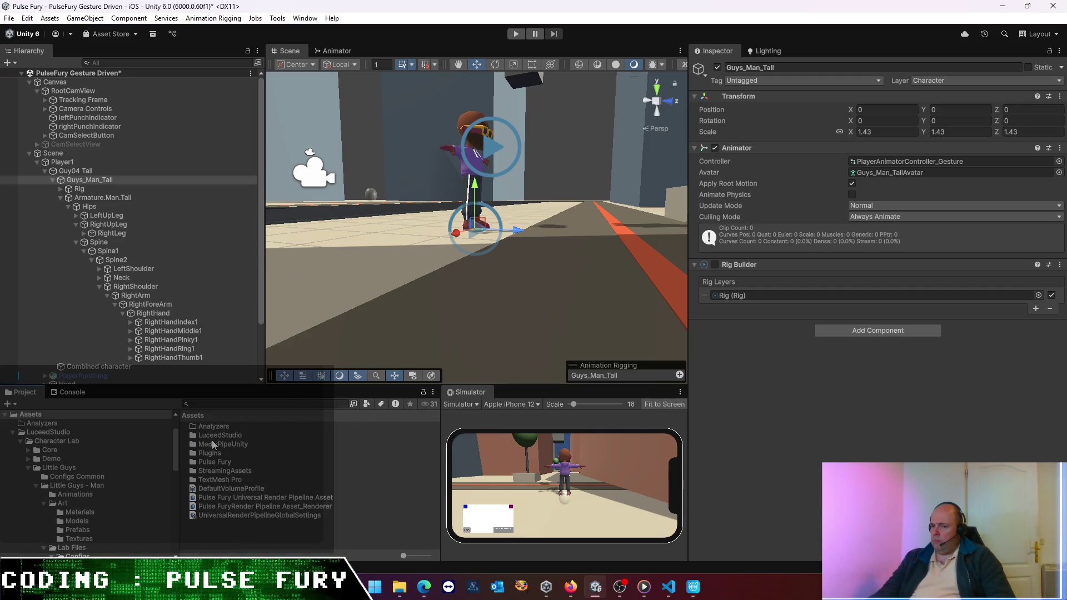
double_click(218, 463)
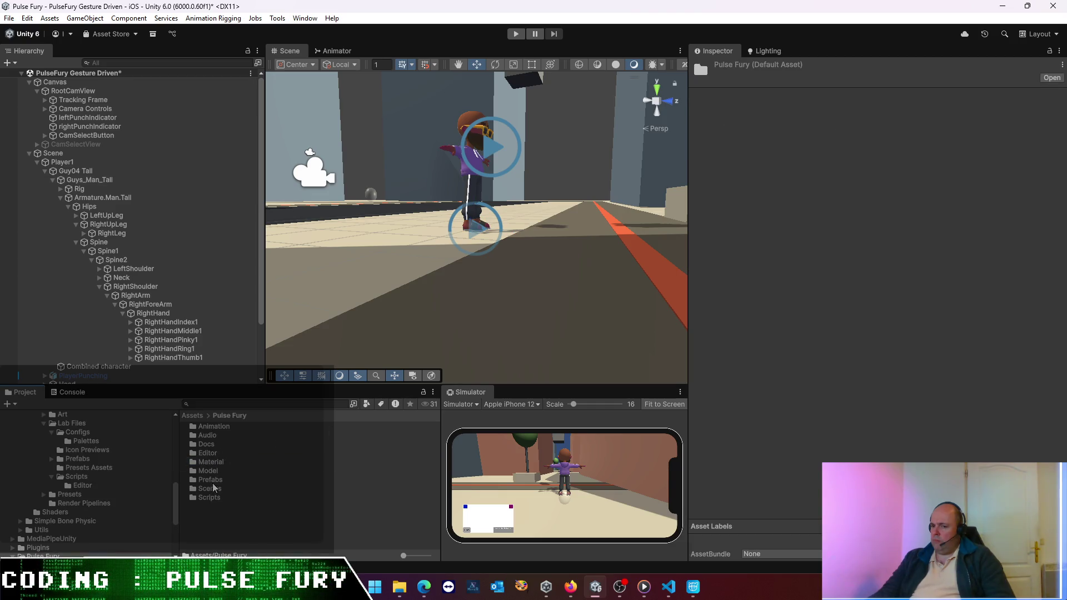
double_click(214, 427)
double_click(217, 427)
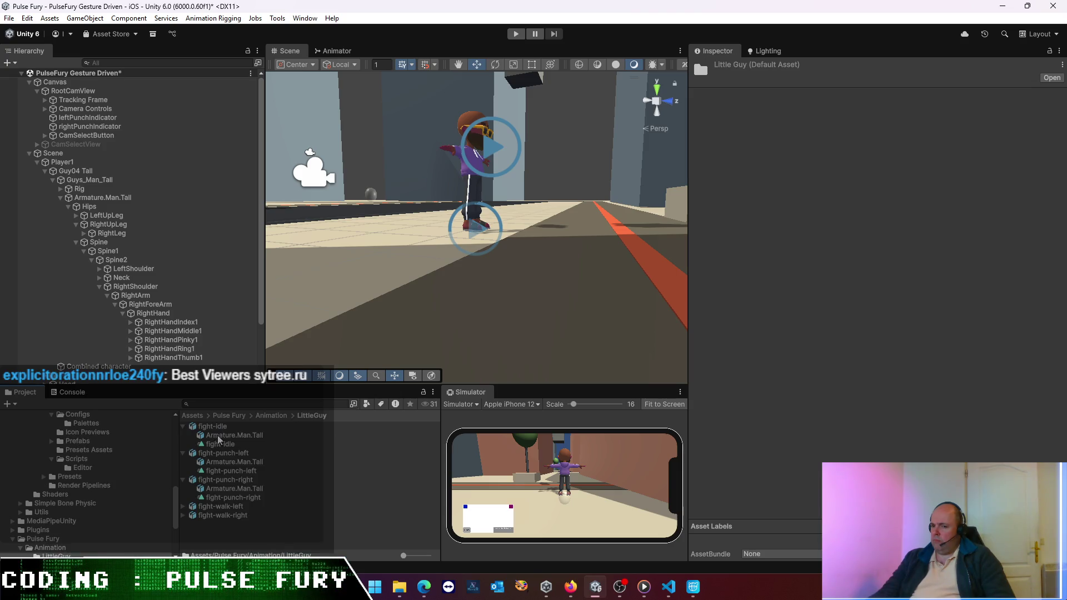
left_click(216, 426)
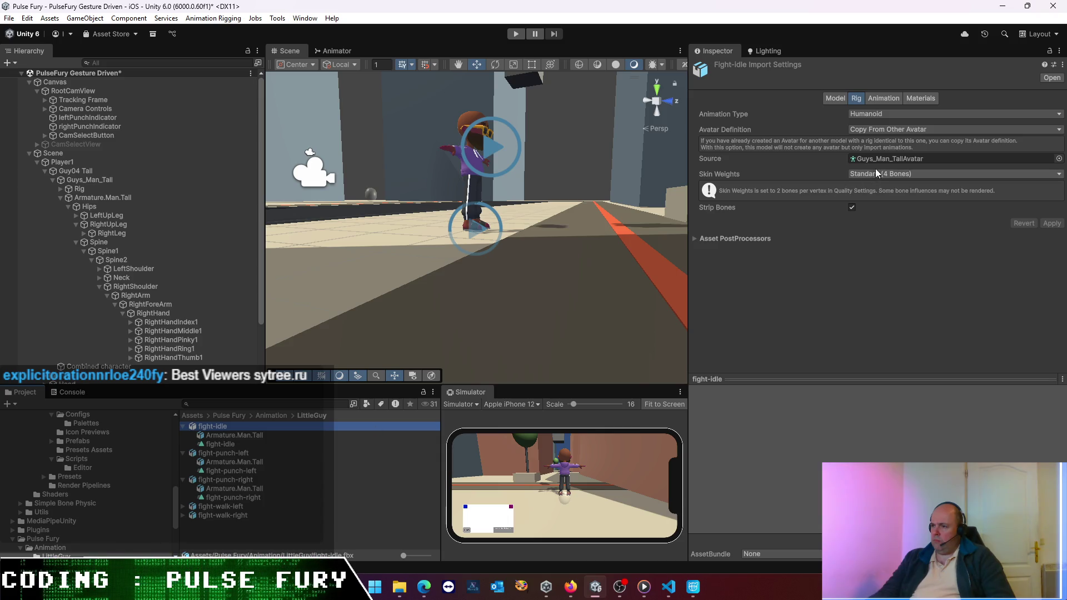
- Ping the source avatar and select the Guys_Man_TallAvatar asset in the Project
left_click(884, 158)
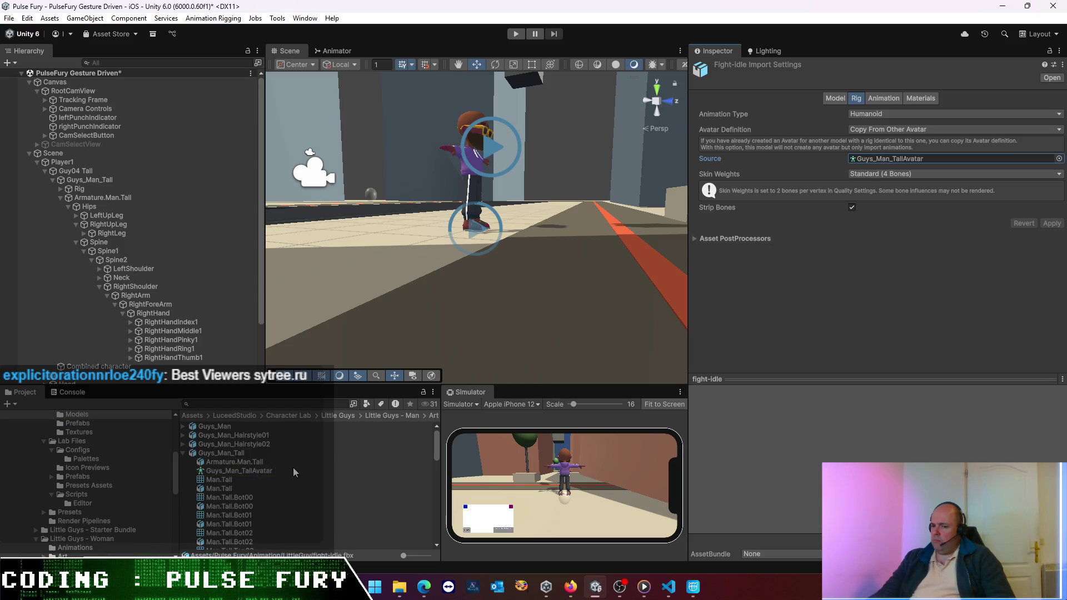
left_click(245, 472)
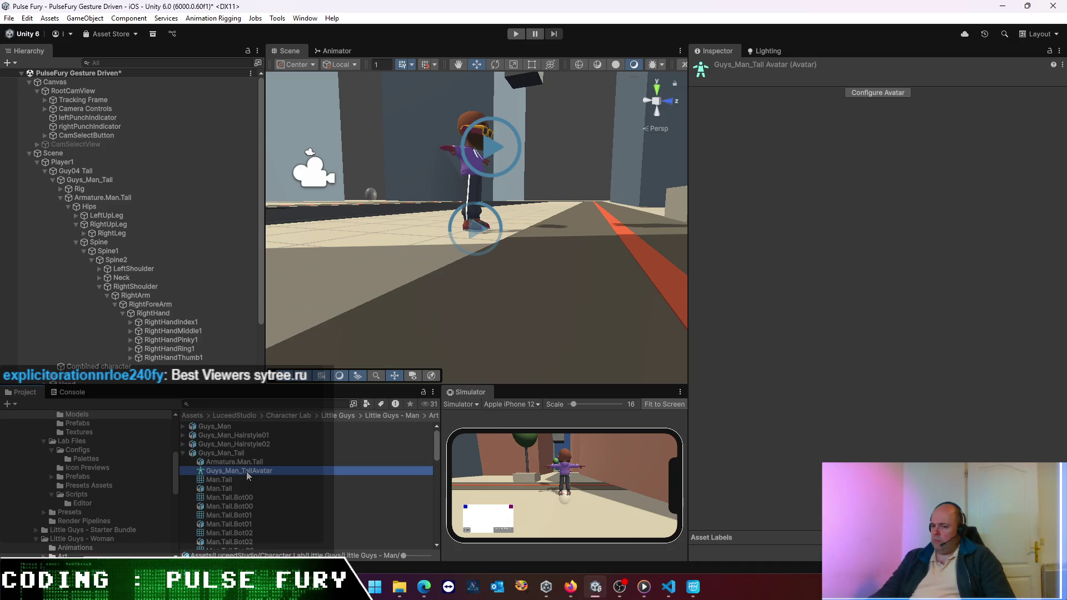
left_click(246, 463)
left_click(246, 470)
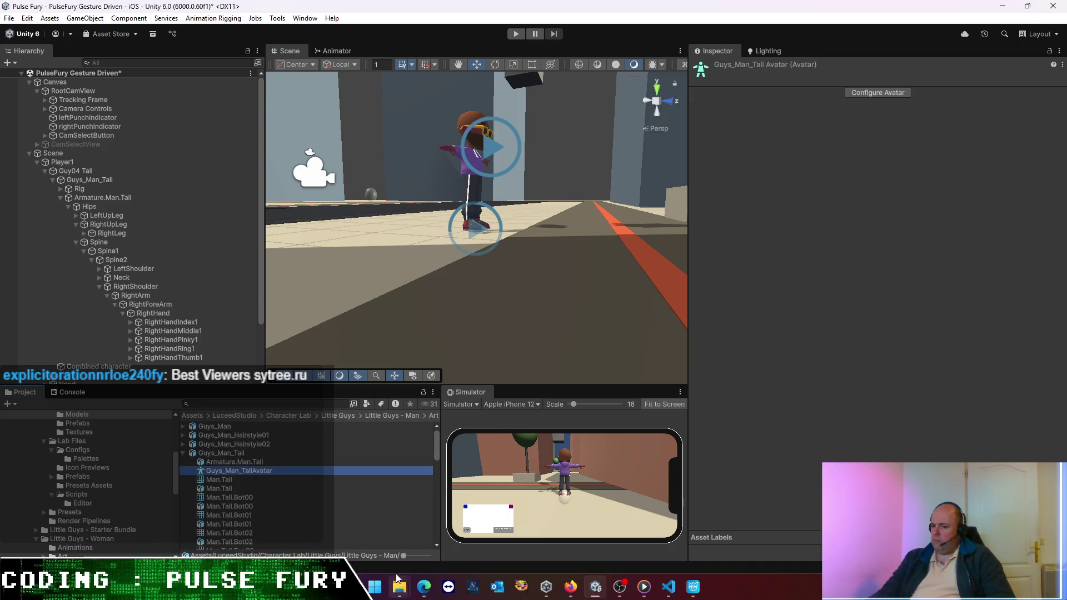
mouse_move(424, 587)
left_click(390, 549)
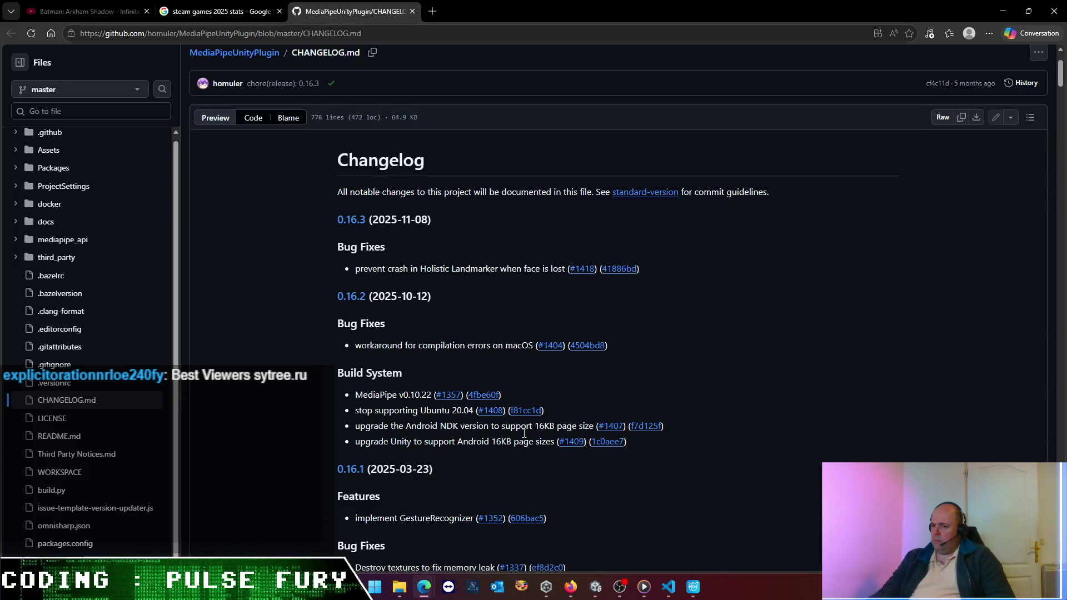
- Close the MediaPipeUnityPlugin changelog tab and reopen the ChatGPT animation-height conversation
left_click(412, 11)
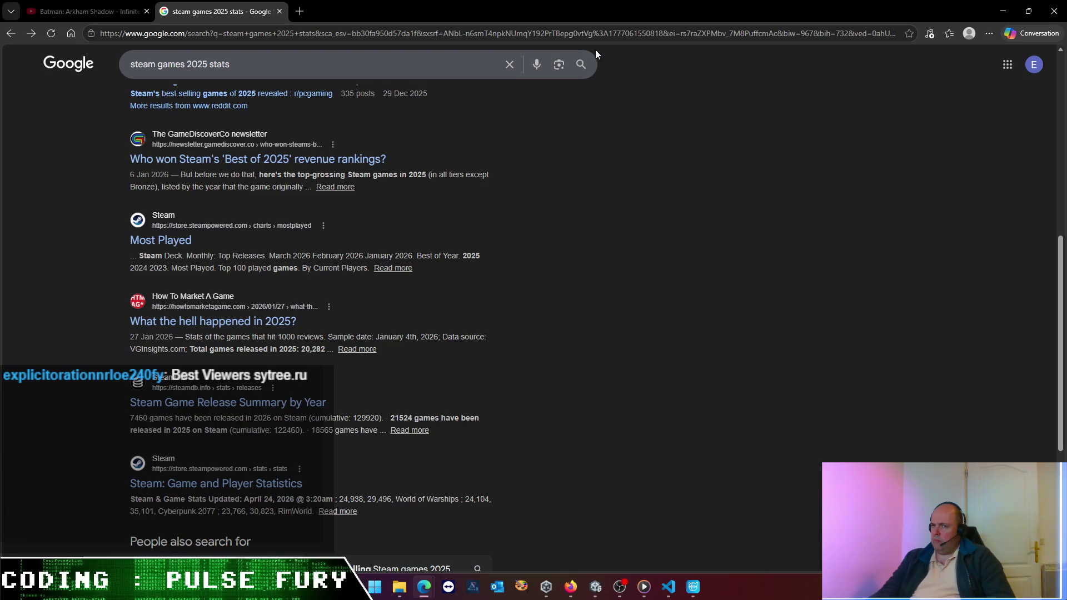
left_click(1007, 11)
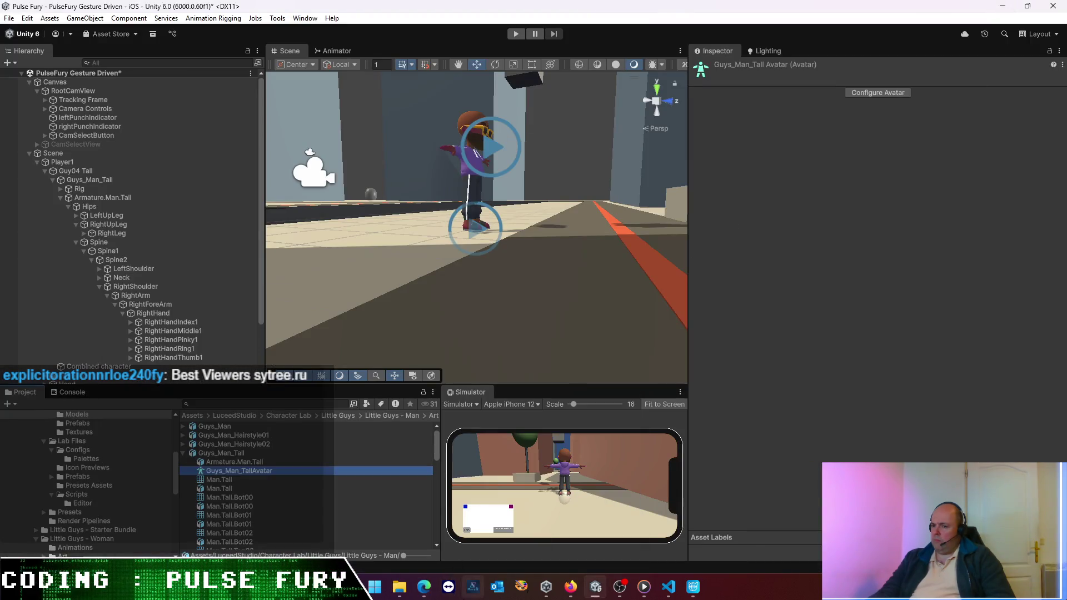
mouse_move(424, 587)
left_click(521, 551)
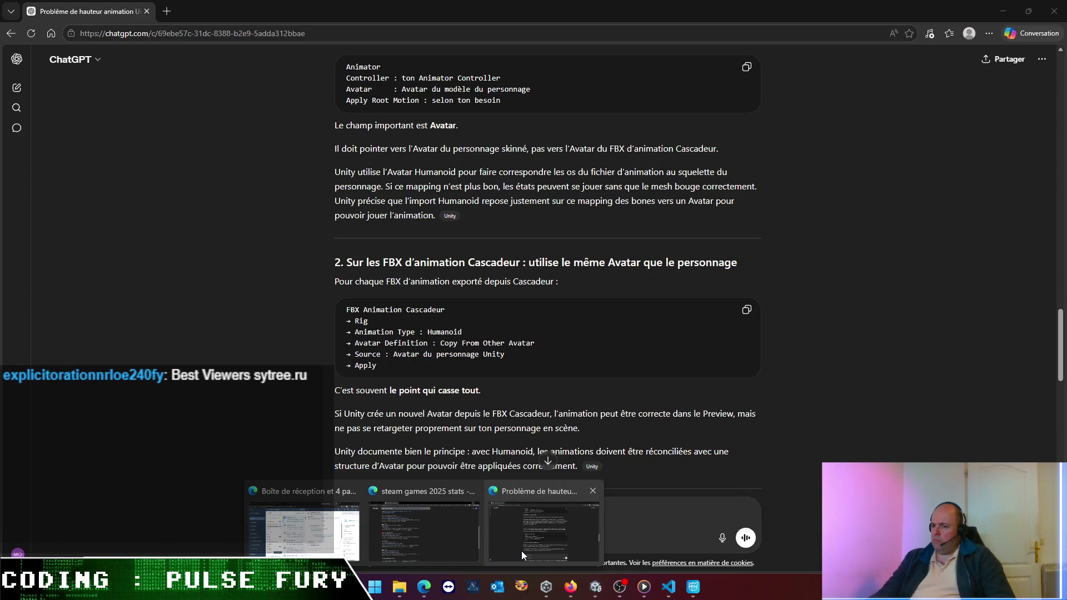
- Scroll the reply down to section 5 on checking Apply Root Motion
scroll(470, 461, "up", 5)
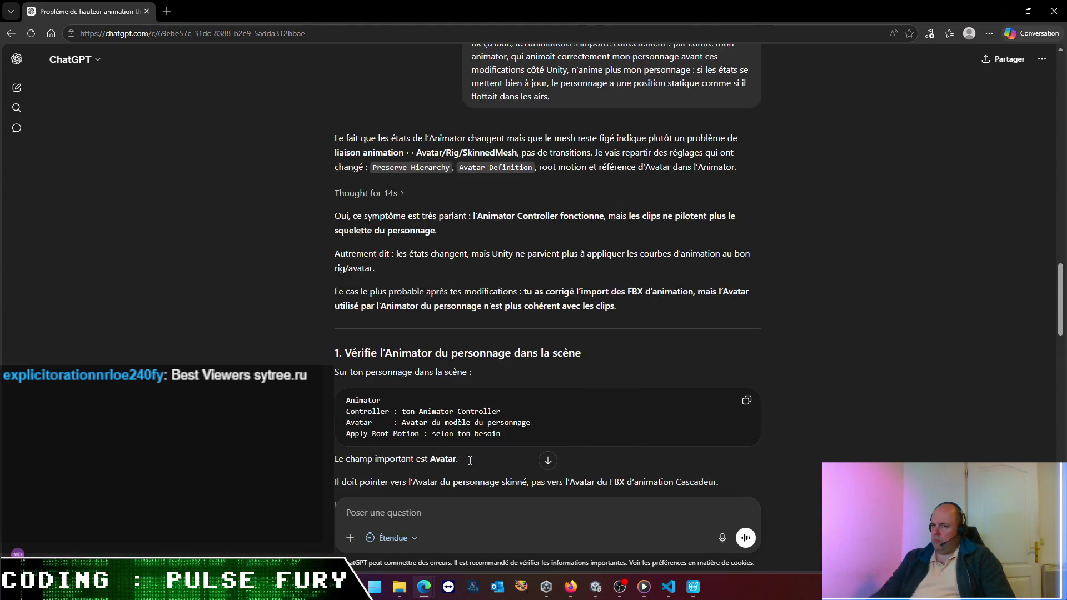
scroll(469, 465, "down", 4)
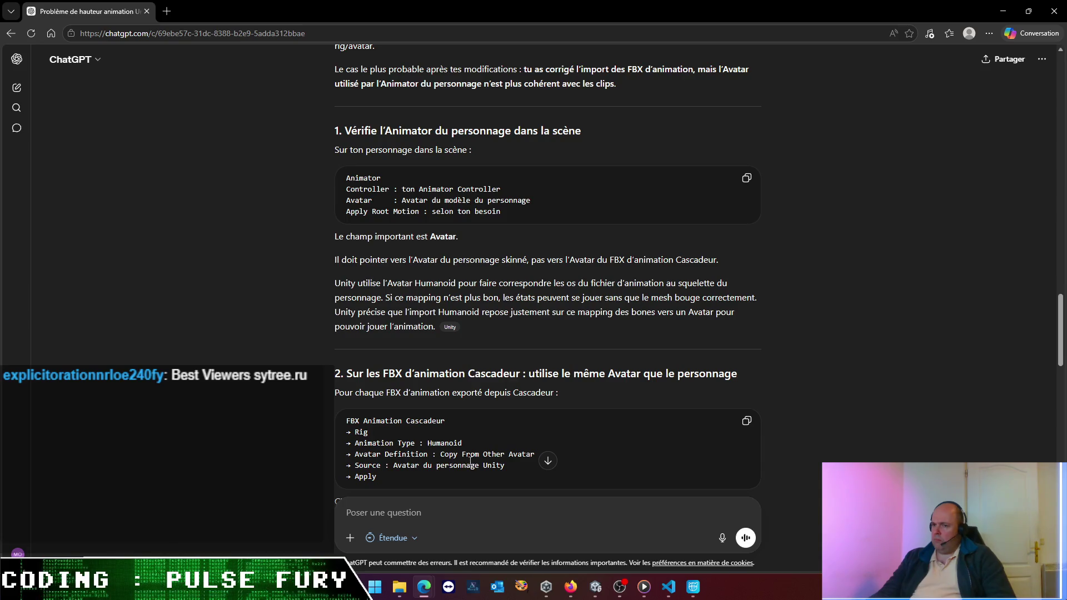
scroll(471, 460, "down", 9)
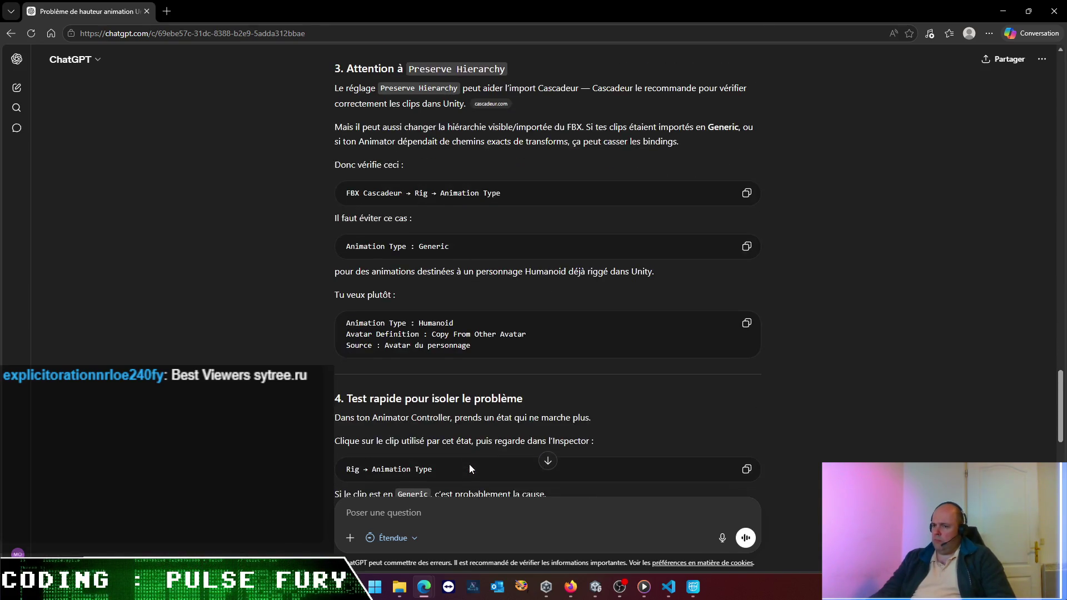
scroll(470, 466, "down", 3)
scroll(470, 463, "down", 3)
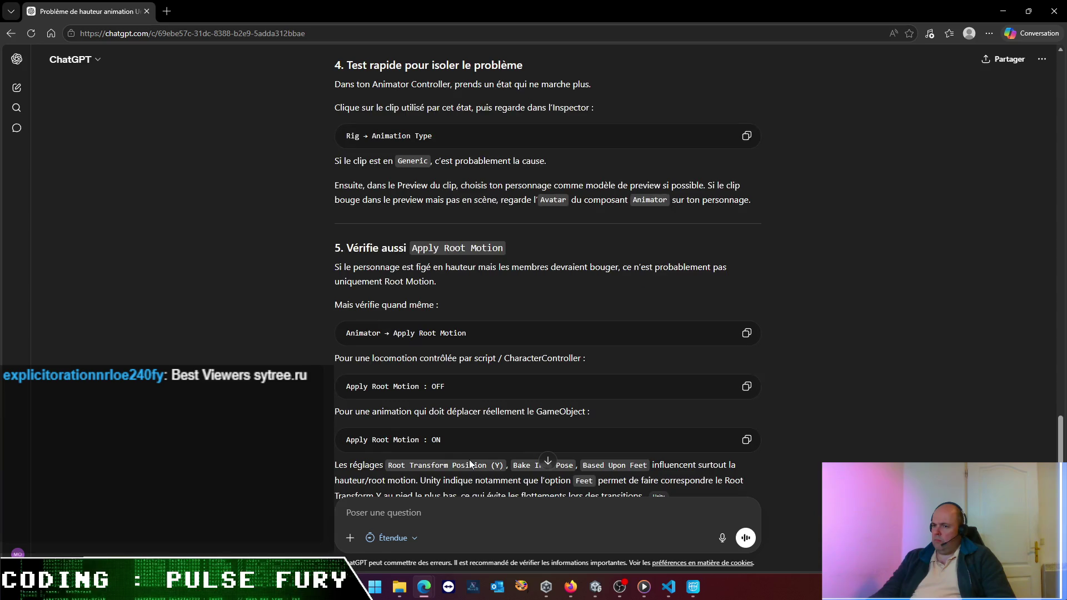
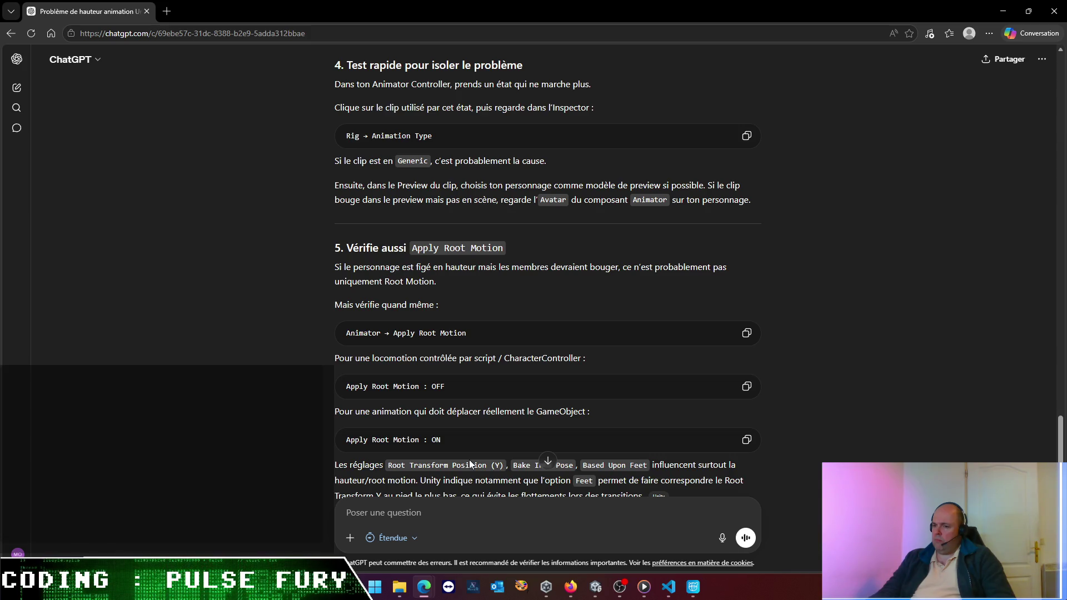
- Read ChatGPT's 'Réglage que je tenterais maintenant' advice, then show Guys_Man_Tall's rig import settings in Unity
scroll(469, 459, "down", 2)
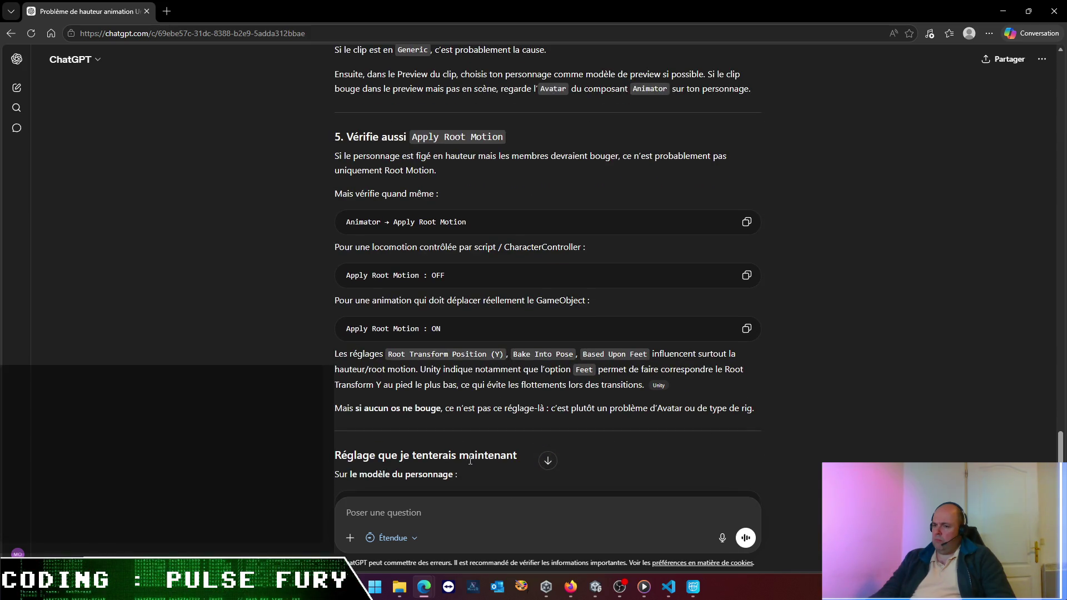
scroll(470, 461, "down", 1)
scroll(470, 461, "down", 6)
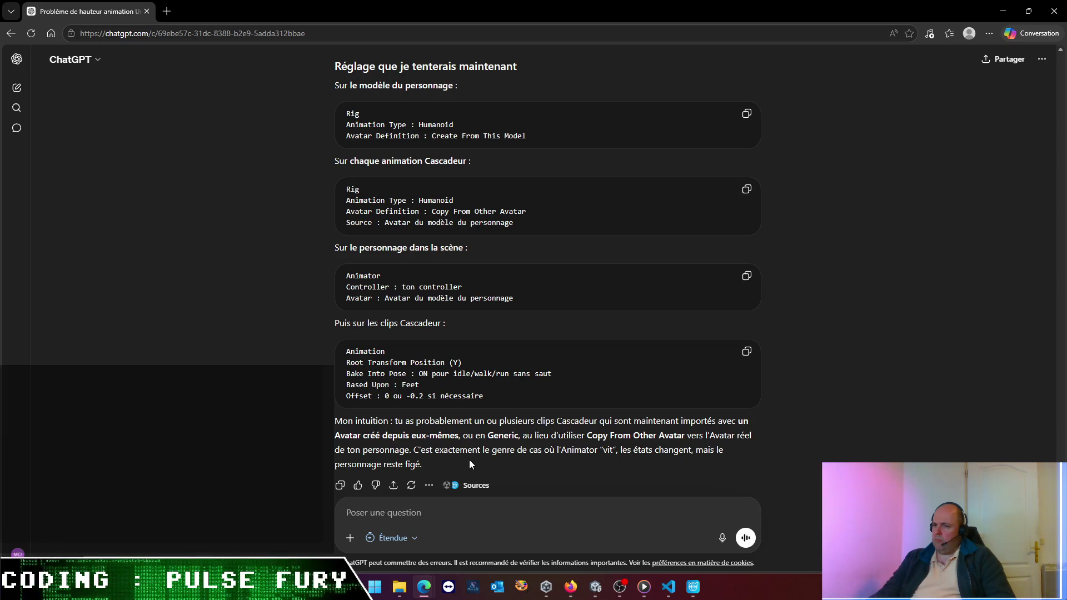
scroll(469, 459, "up", 1)
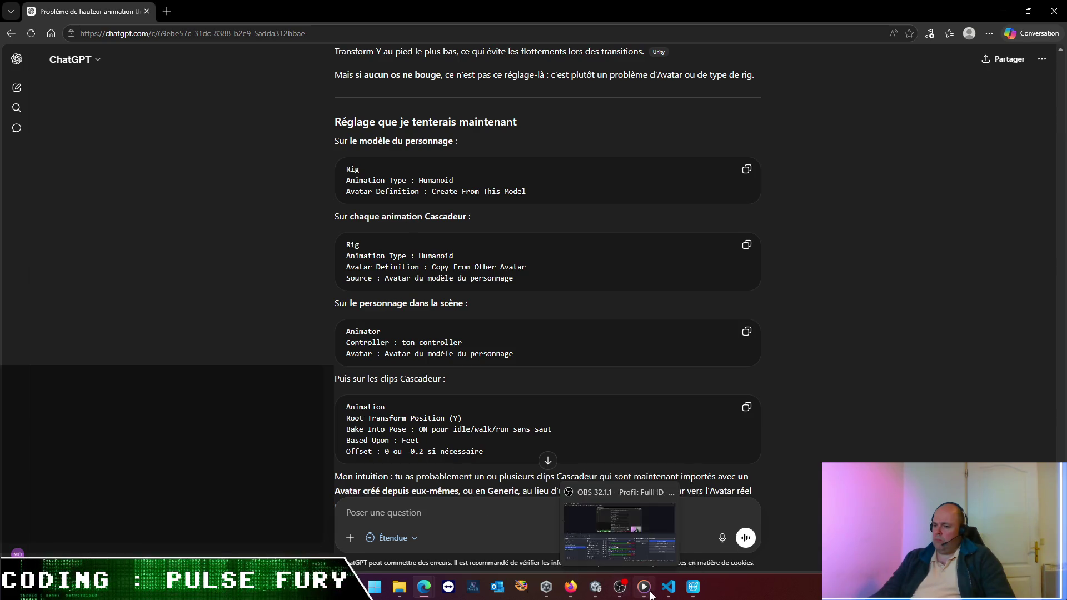
left_click(596, 587)
left_click(243, 452)
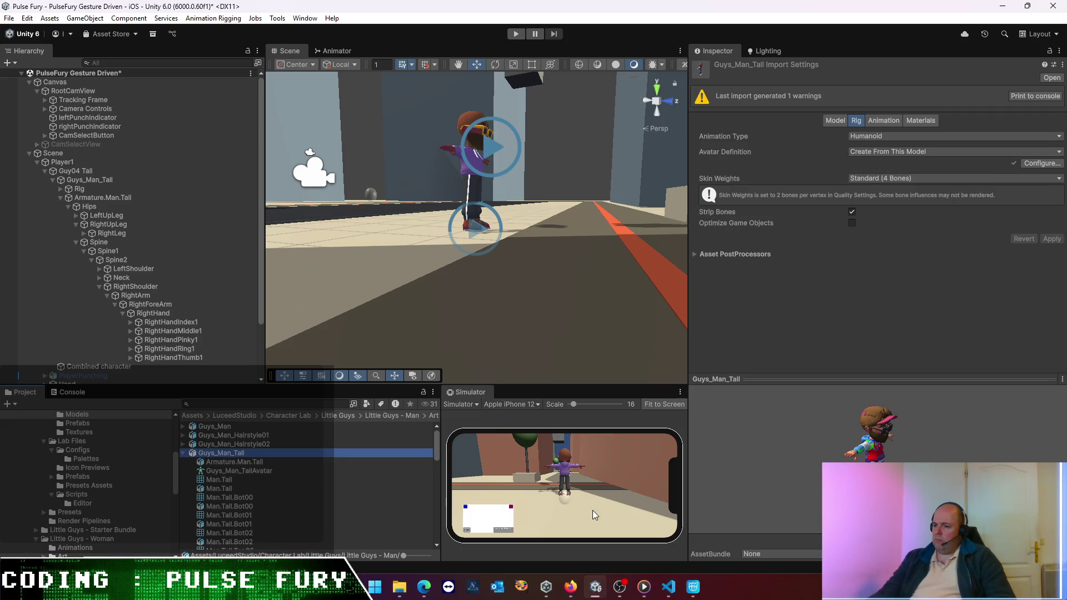
- Confirm Guys_Man_Tall is Humanoid, creates its own avatar, and uses Standard (4 Bones) skin weights
mouse_move(683, 592)
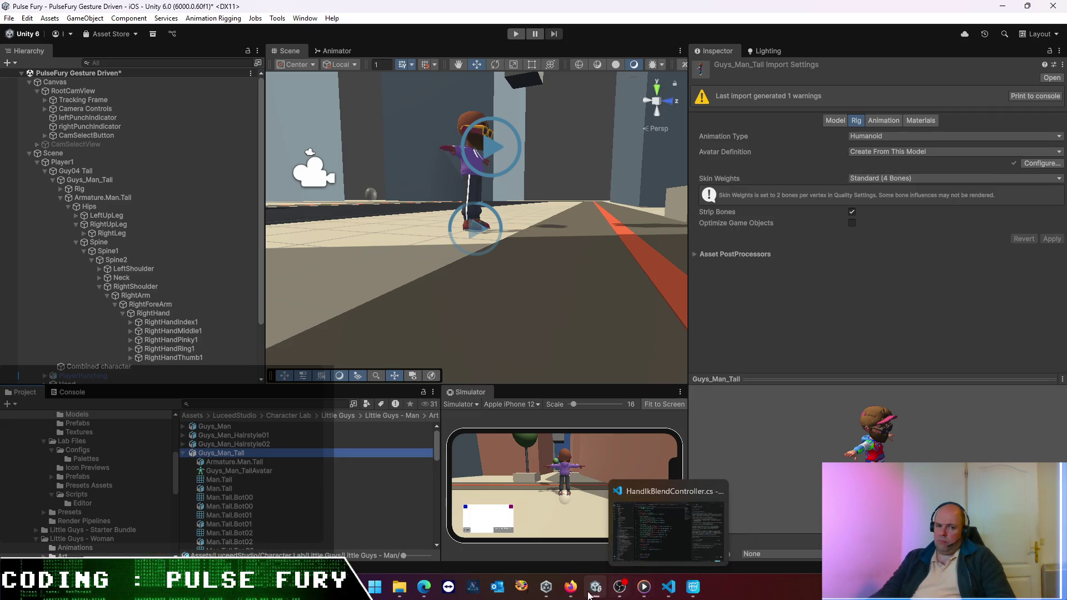
mouse_move(571, 588)
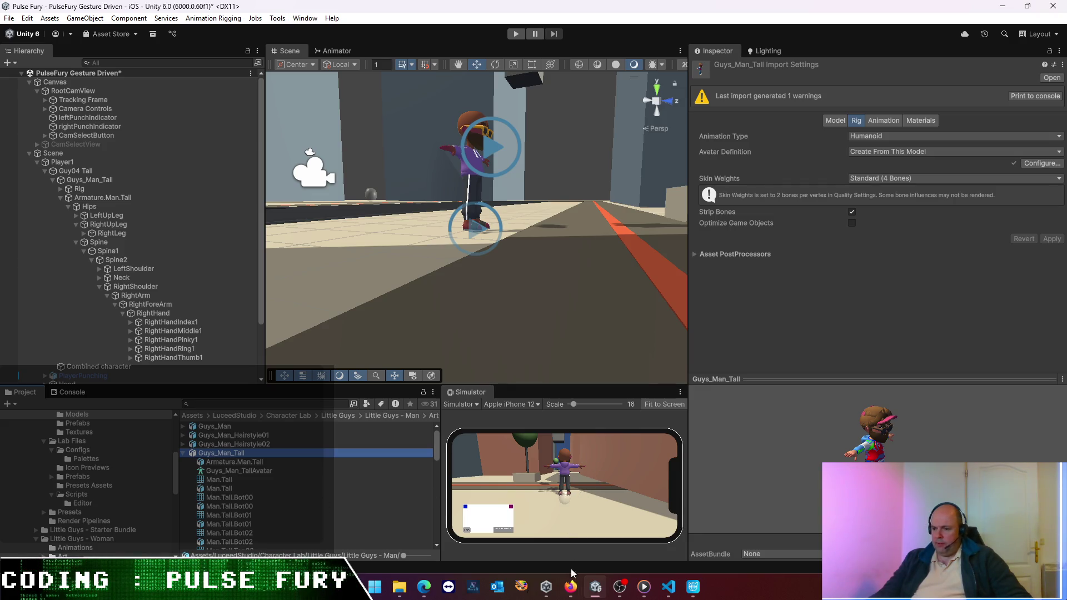
mouse_move(639, 588)
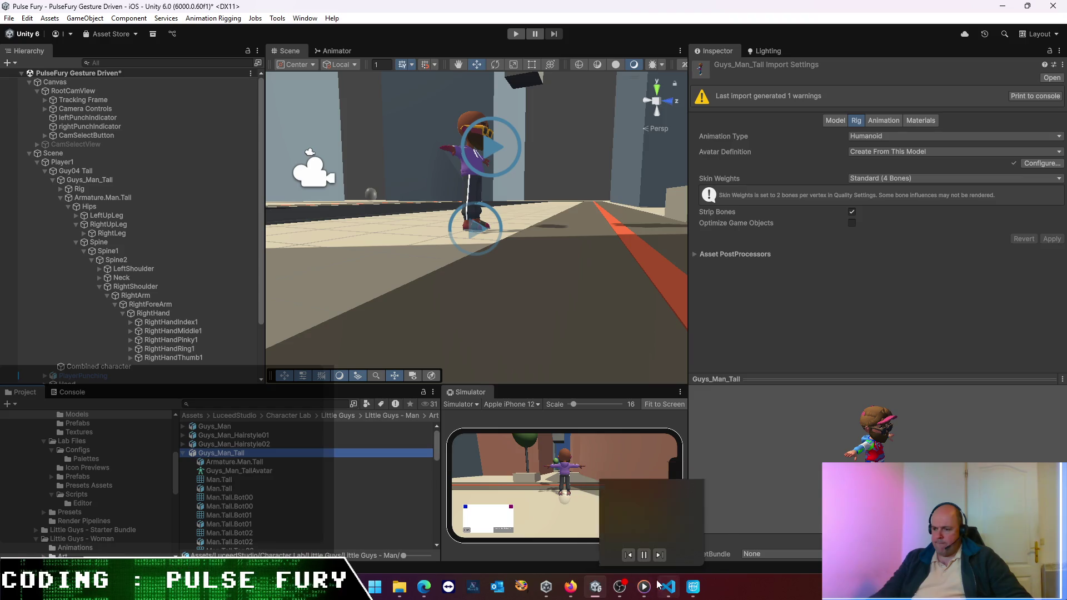
mouse_move(429, 596)
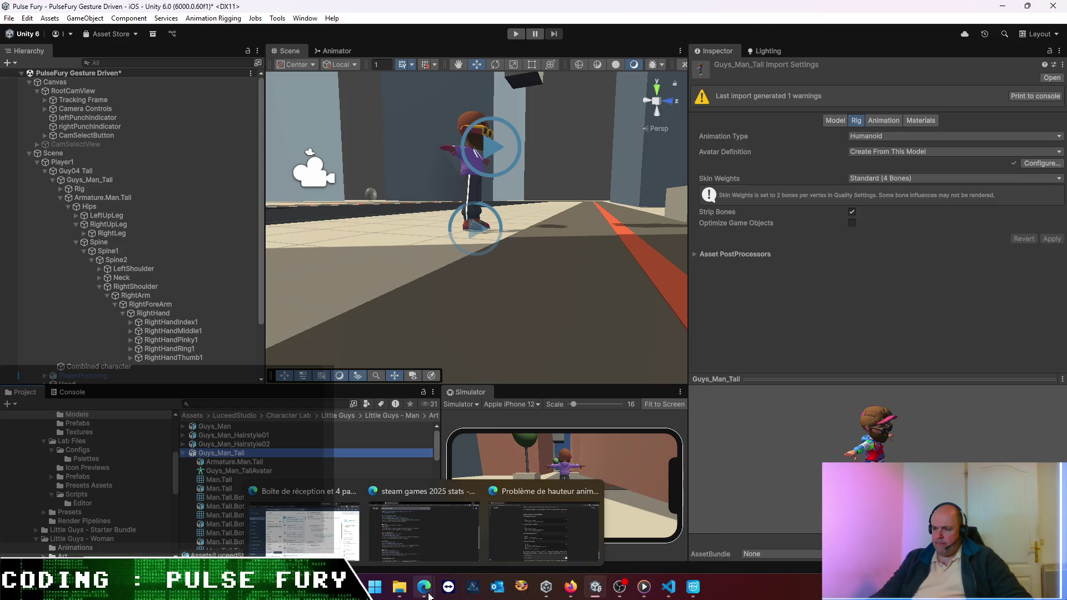
- Read the end of ChatGPT's reply about Cascadeur clips using their own or Generic avatars, then switch to Cascadeur
mouse_move(437, 538)
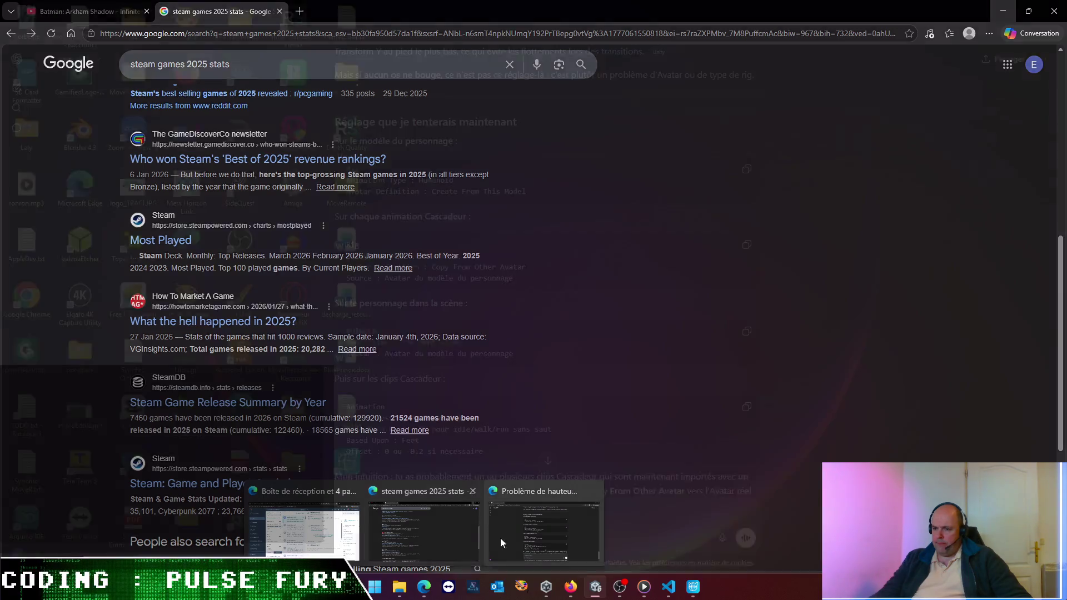
left_click(536, 532)
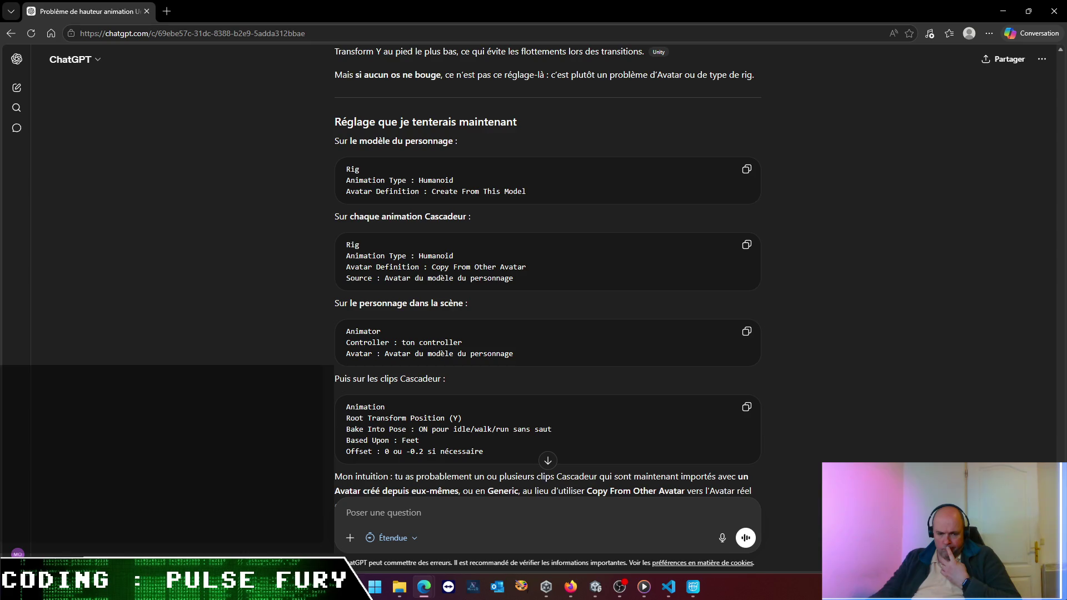
key("alt+Tab")
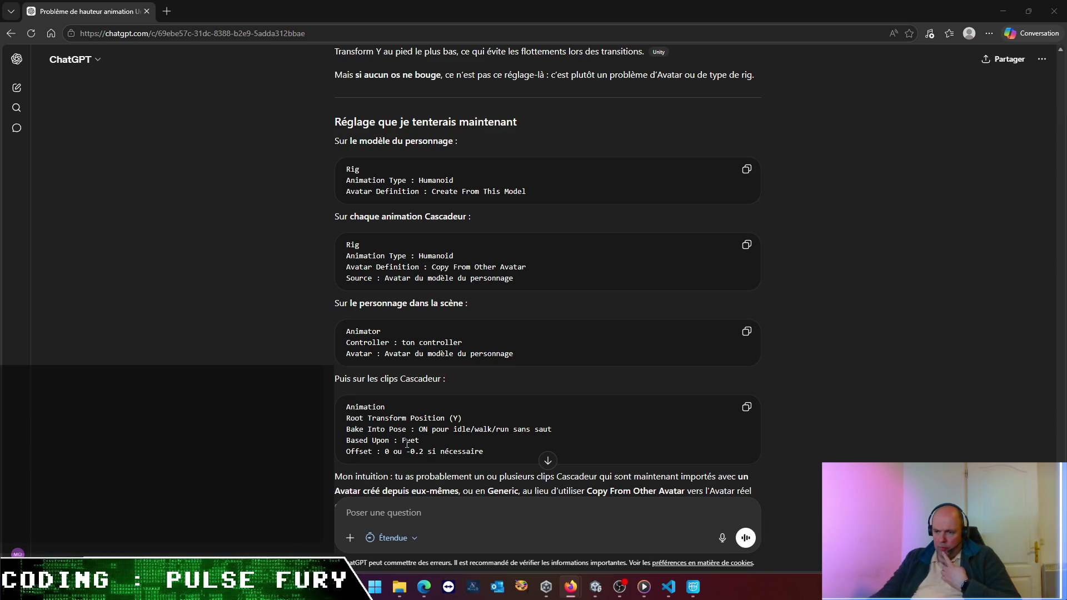
scroll(407, 443, "down", 2)
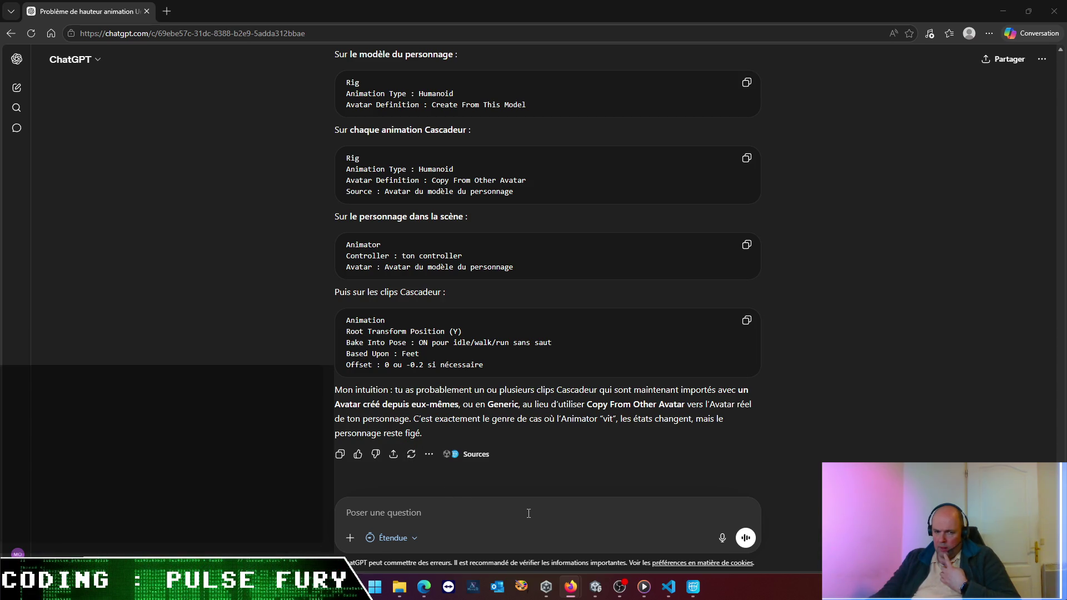
left_click(693, 589)
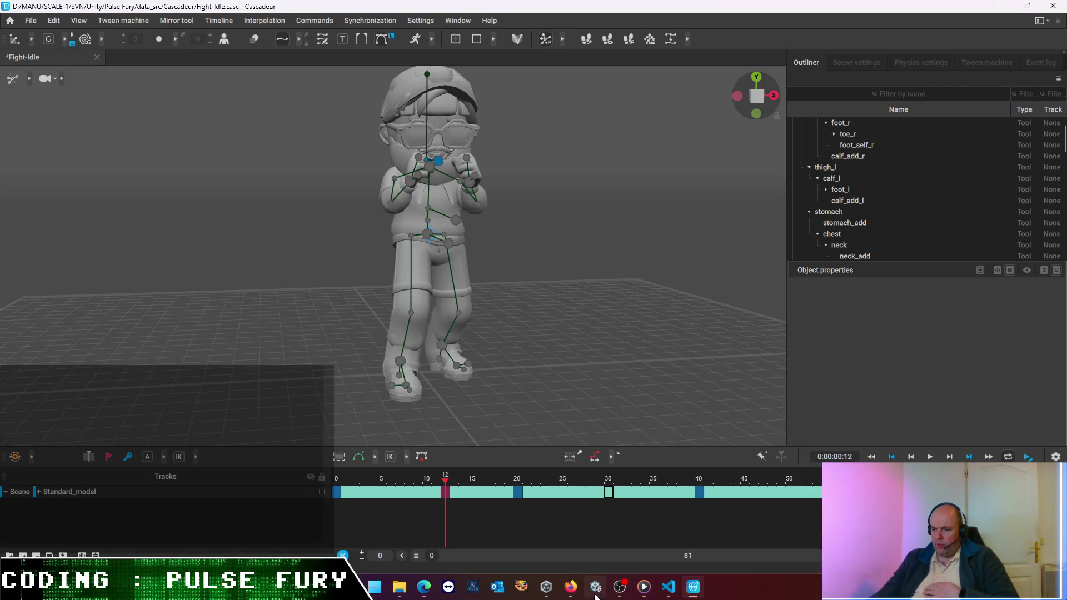
- Open Guys_Man_Tall's PlayerAnimatorController_Gesture graph in the Animator
left_click(596, 588)
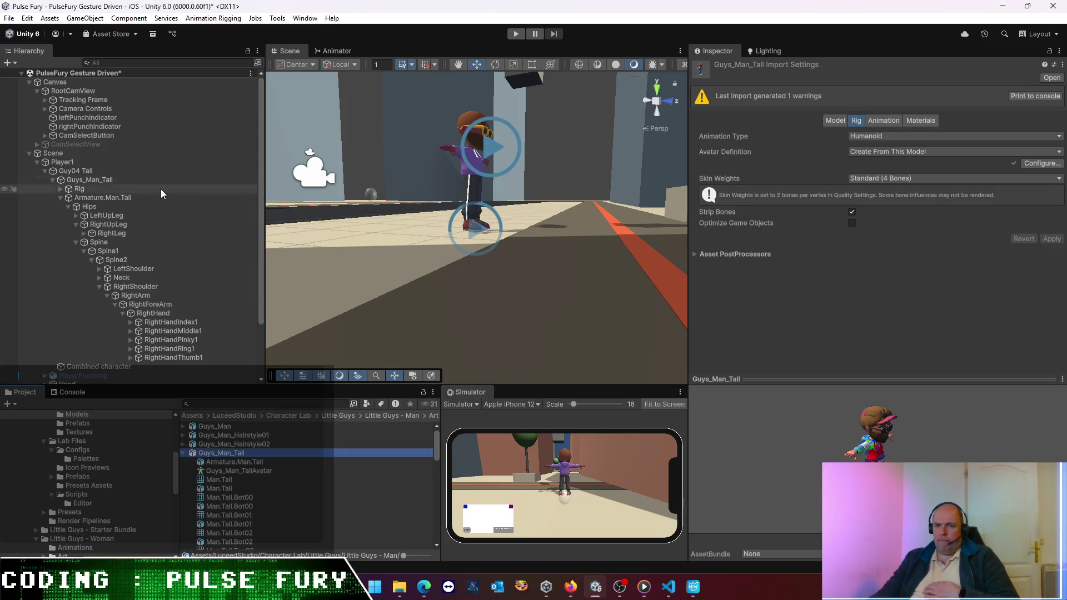
left_click(76, 163)
left_click(76, 170)
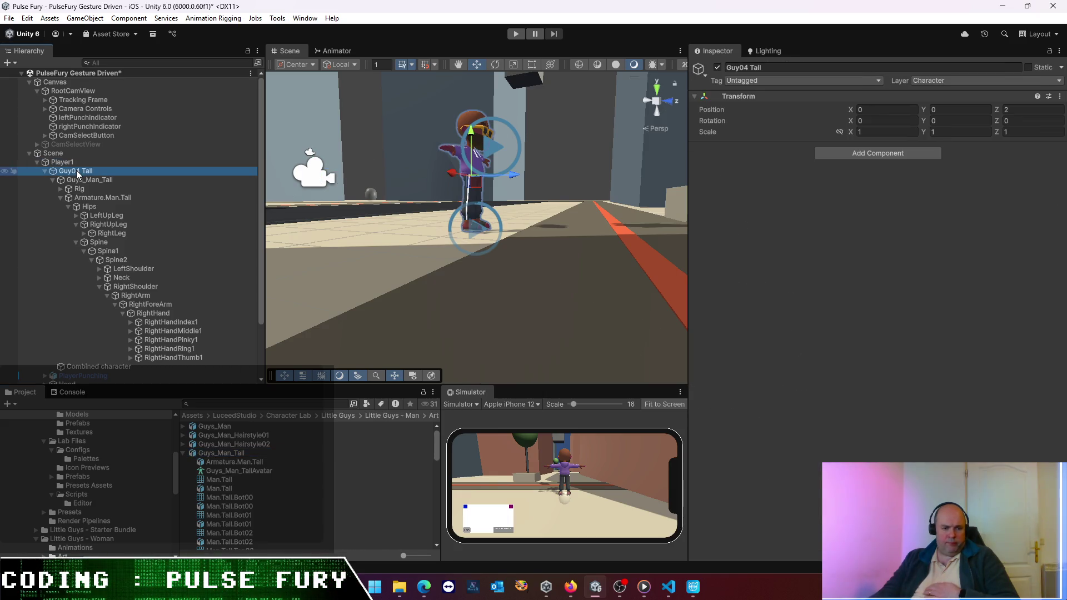
left_click(74, 181)
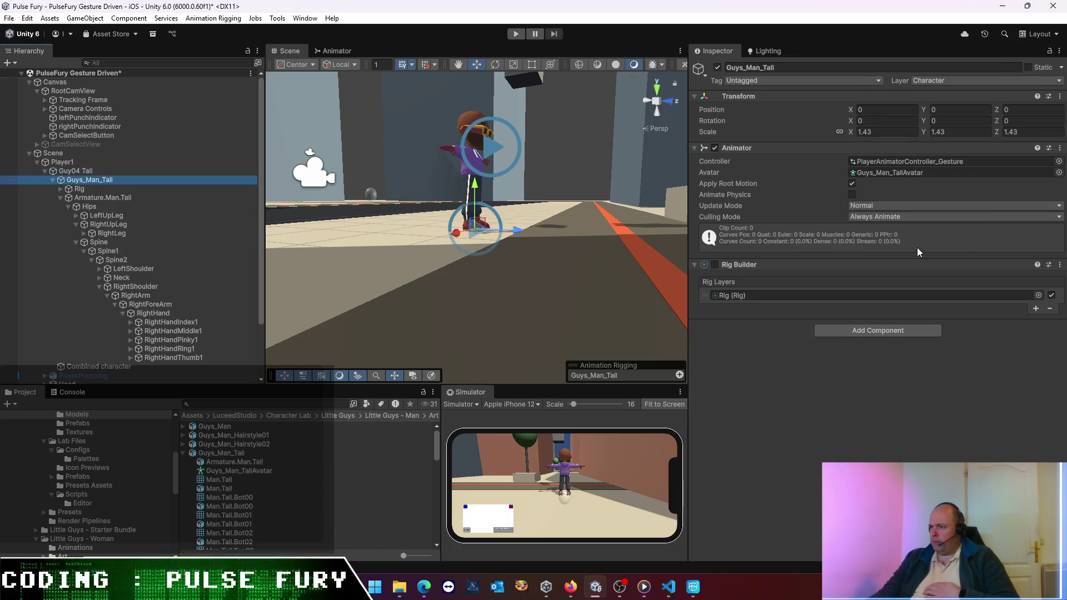
left_click(912, 162)
double_click(241, 445)
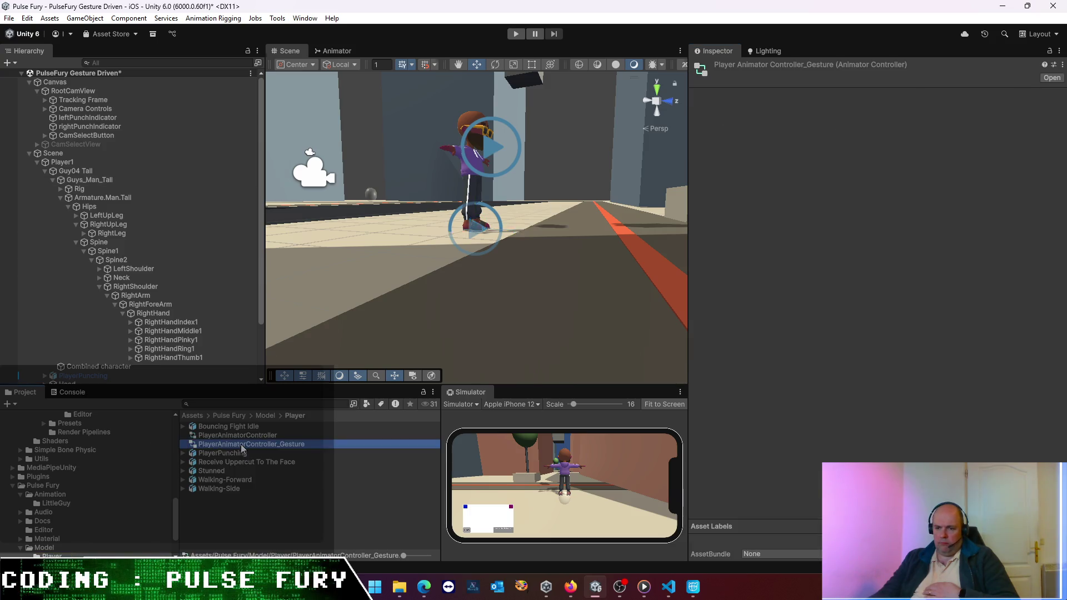
- Show the rig import settings of the fight-walk-right clip used by the walk state
left_click(480, 193)
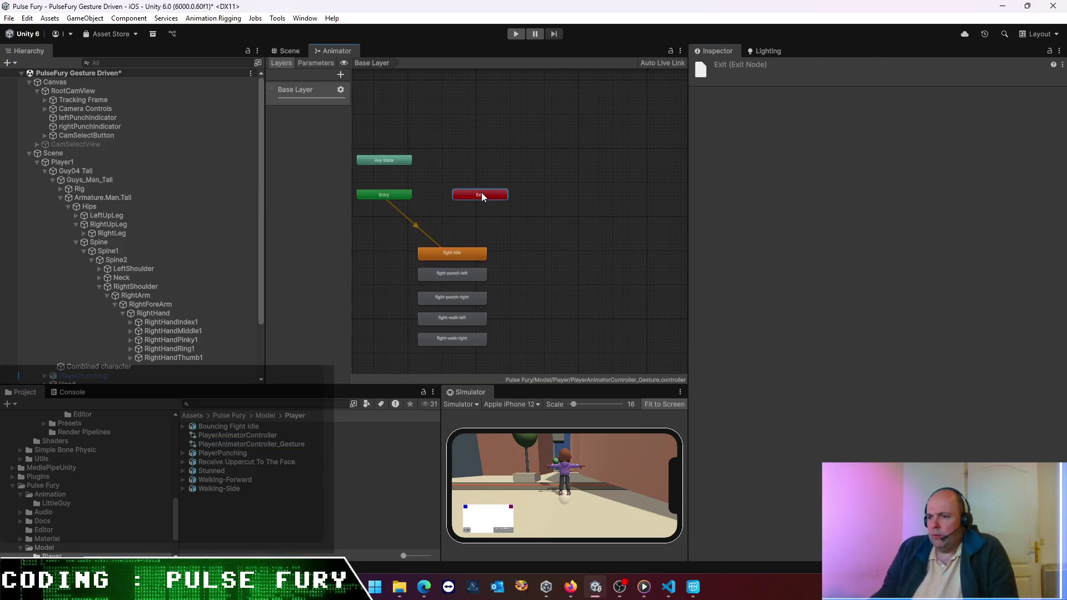
left_click(478, 341)
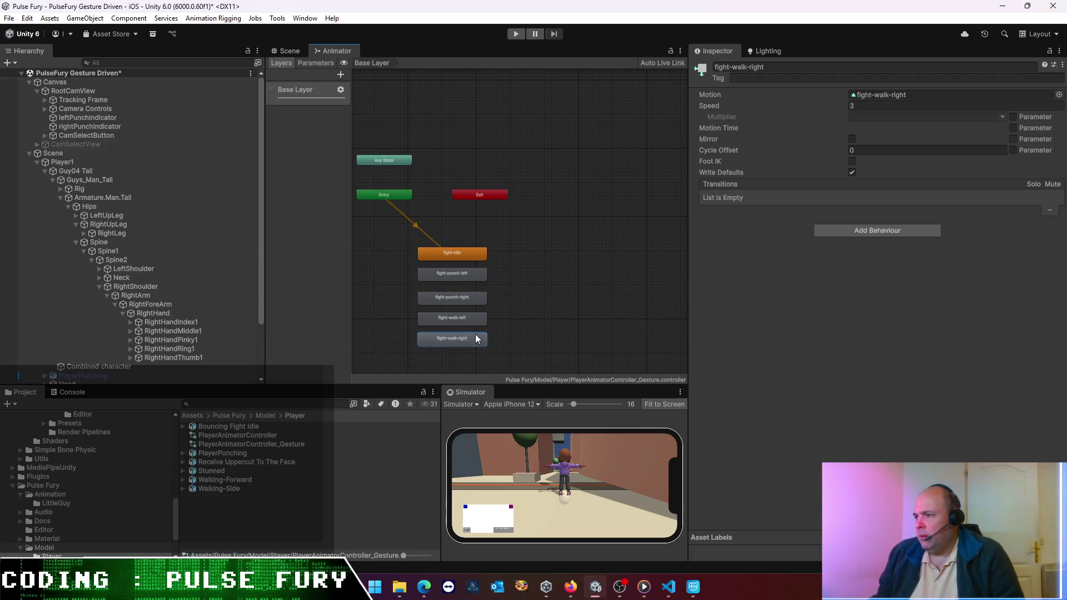
left_click(922, 95)
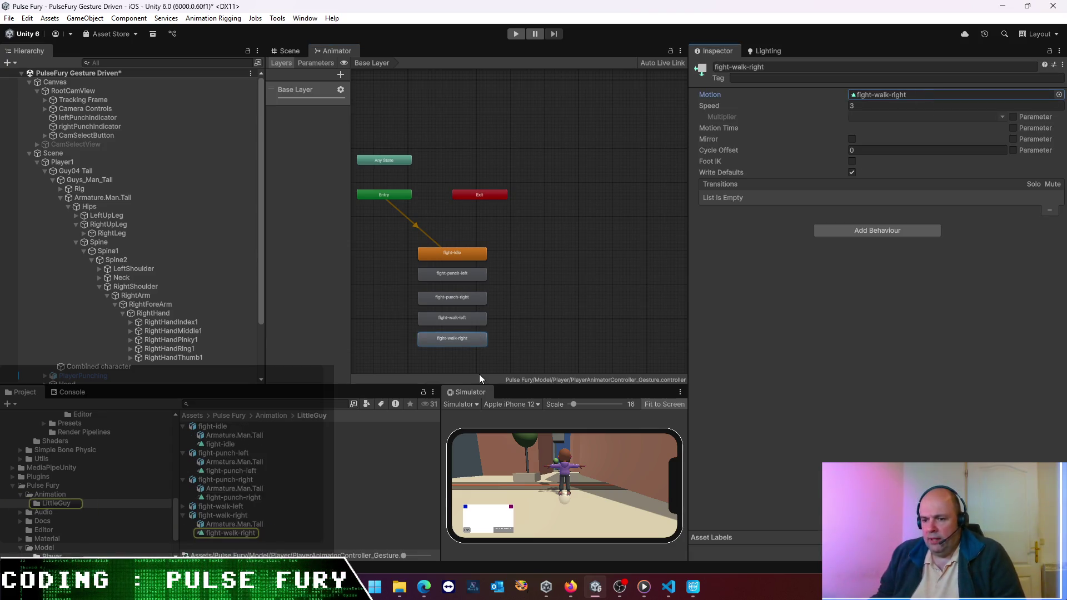
left_click(230, 516)
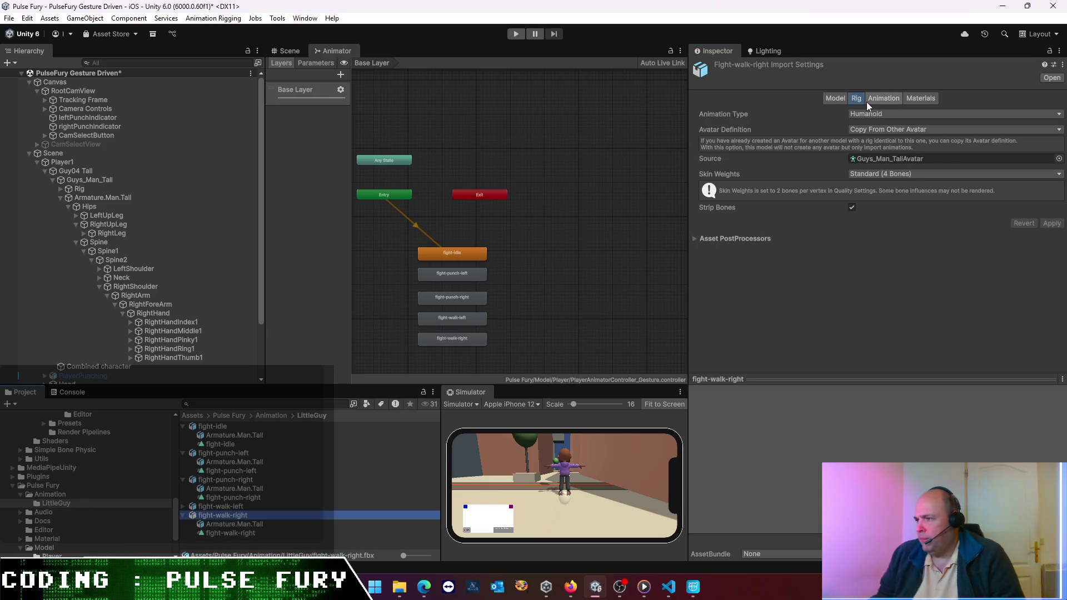
- Check that fight-walk-right, fight-walk-left, fight-punch-right, fight-punch-left and fight-idle all copy Guys_Man_TallAvatar
left_click(836, 99)
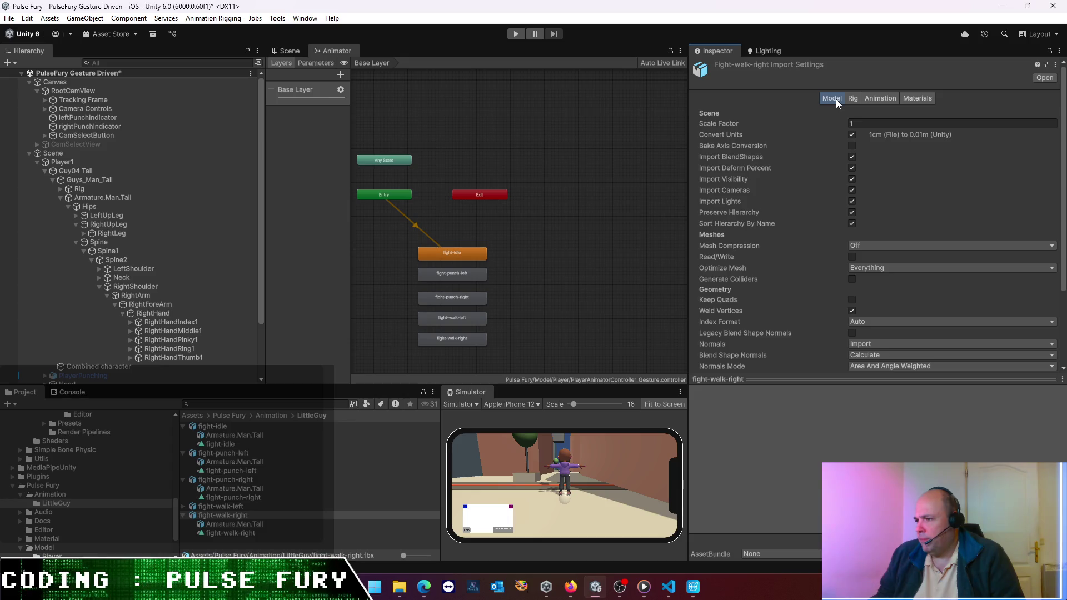
left_click(854, 98)
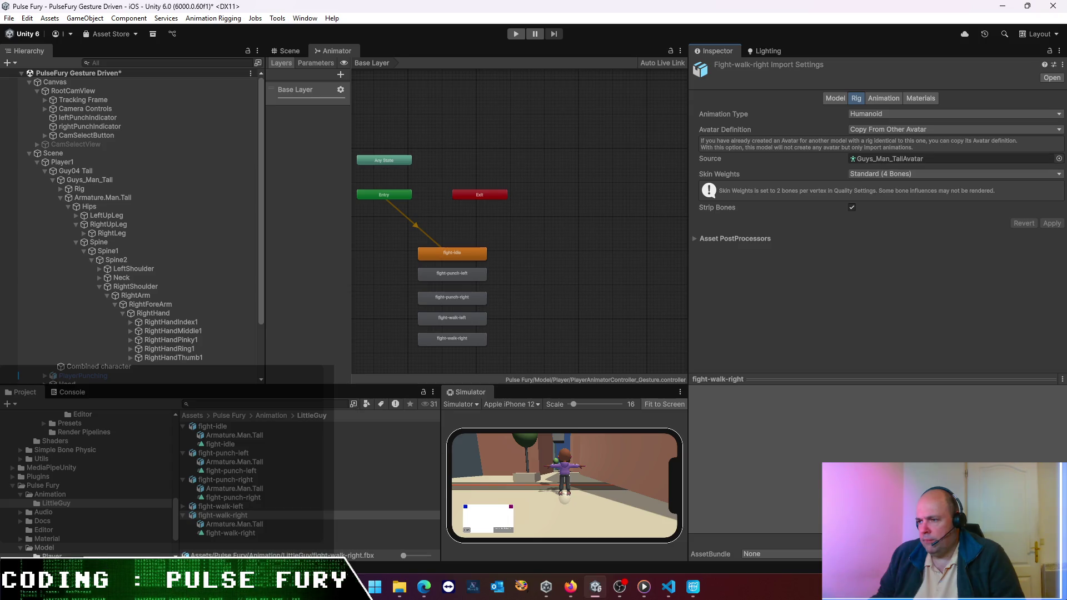
left_click(237, 508)
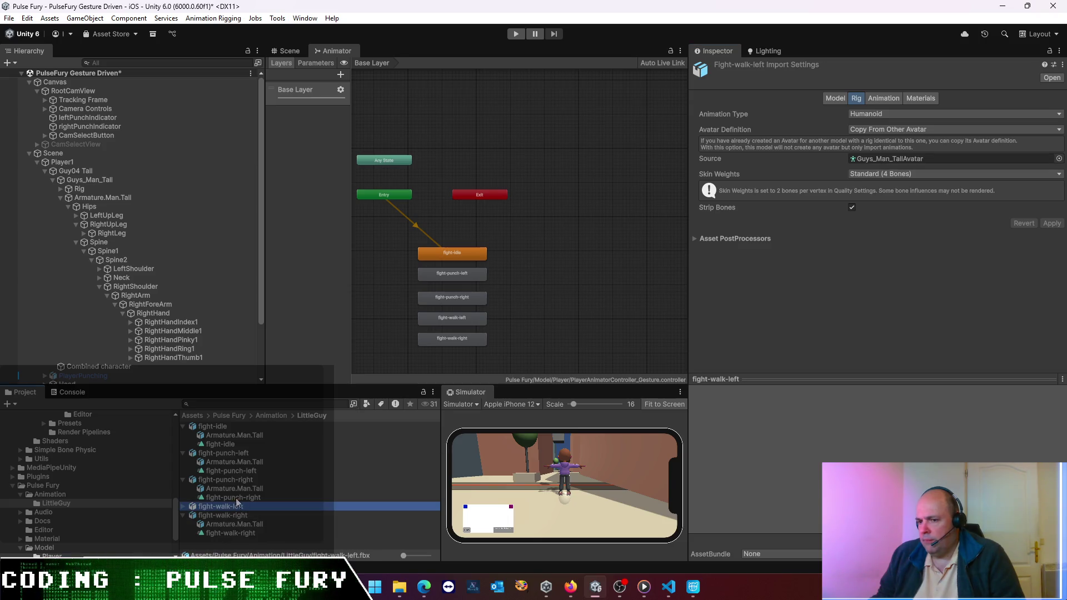
left_click(226, 480)
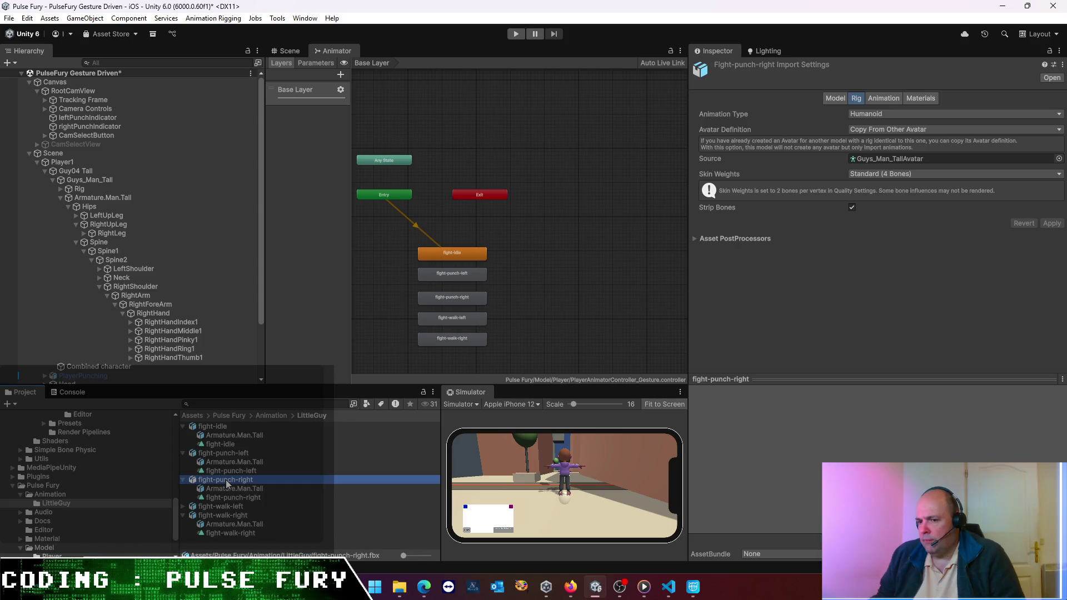
left_click(236, 452)
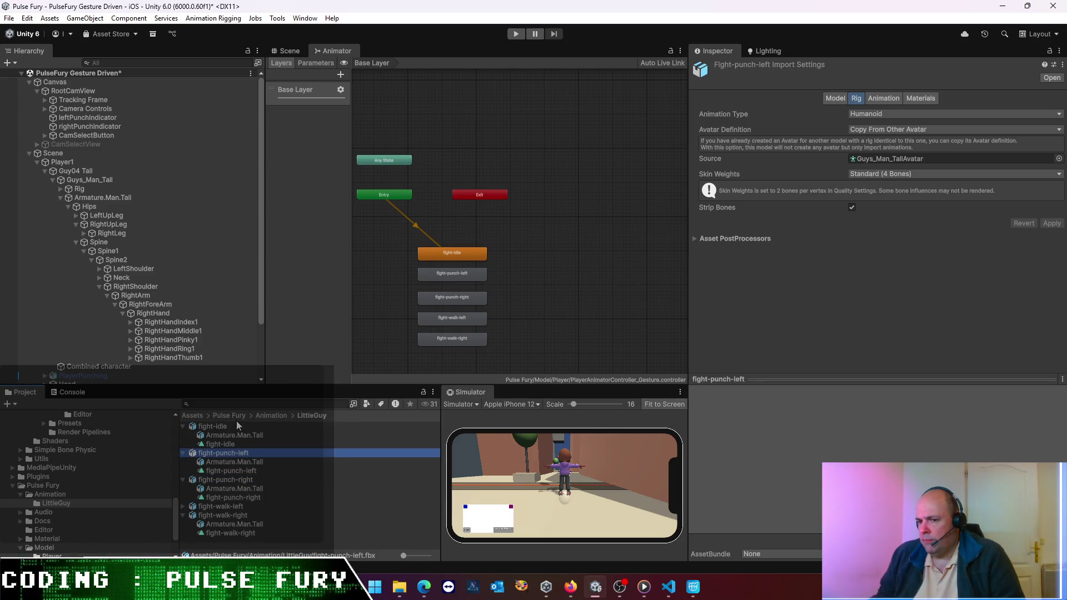
left_click(231, 427)
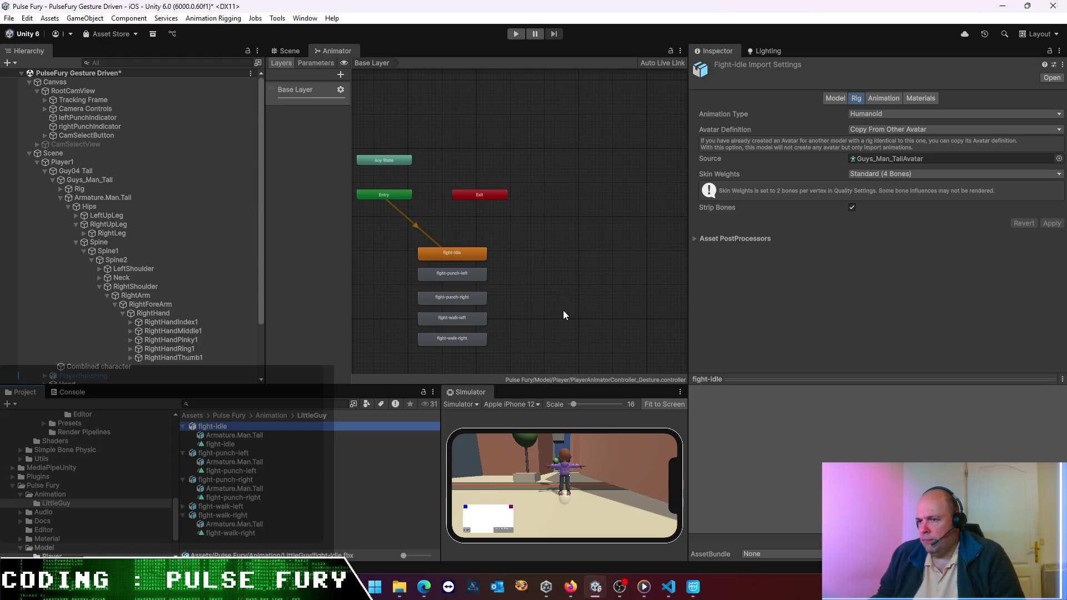
mouse_move(569, 250)
left_mouse_down()
mouse_move(241, 273)
mouse_move(643, 294)
left_mouse_up()
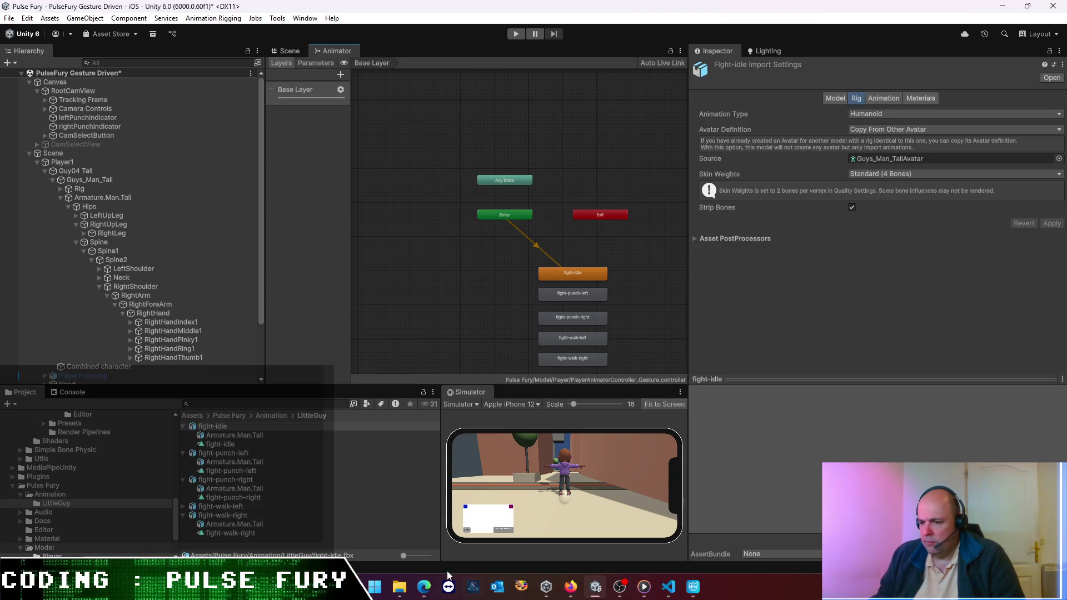
- Write a ChatGPT follow-up: everything is set as suggested, but the character stays static with an Animator warning
mouse_move(428, 586)
mouse_move(435, 548)
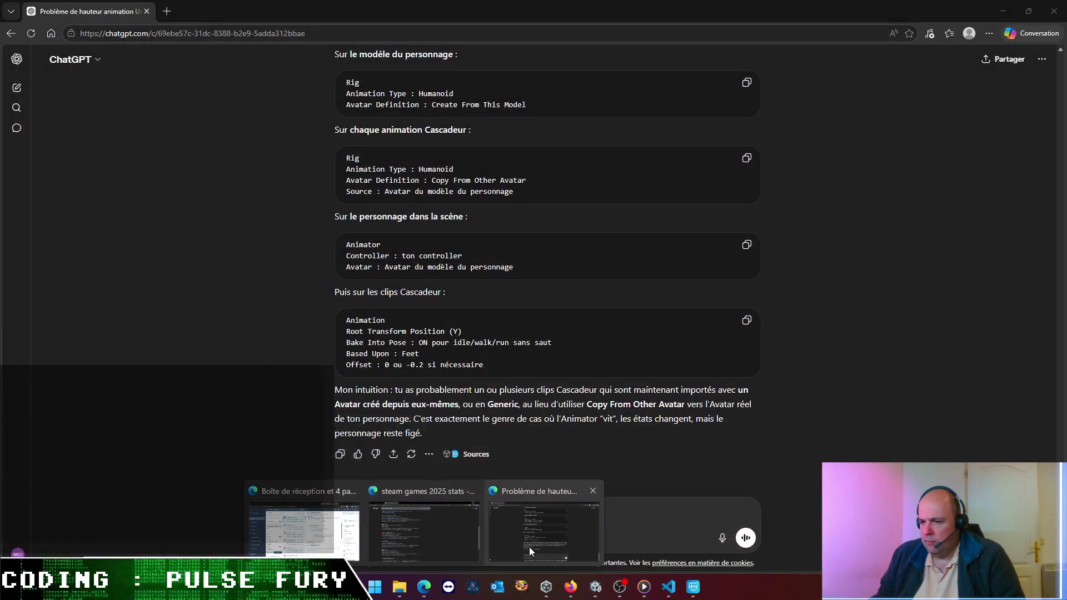
left_click(529, 547)
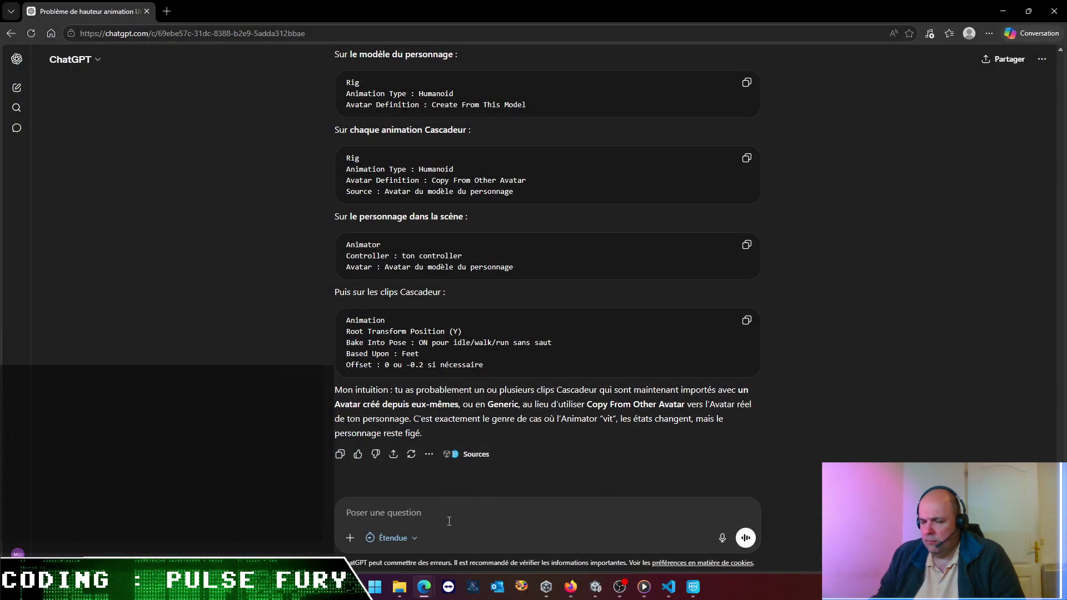
type("alor")
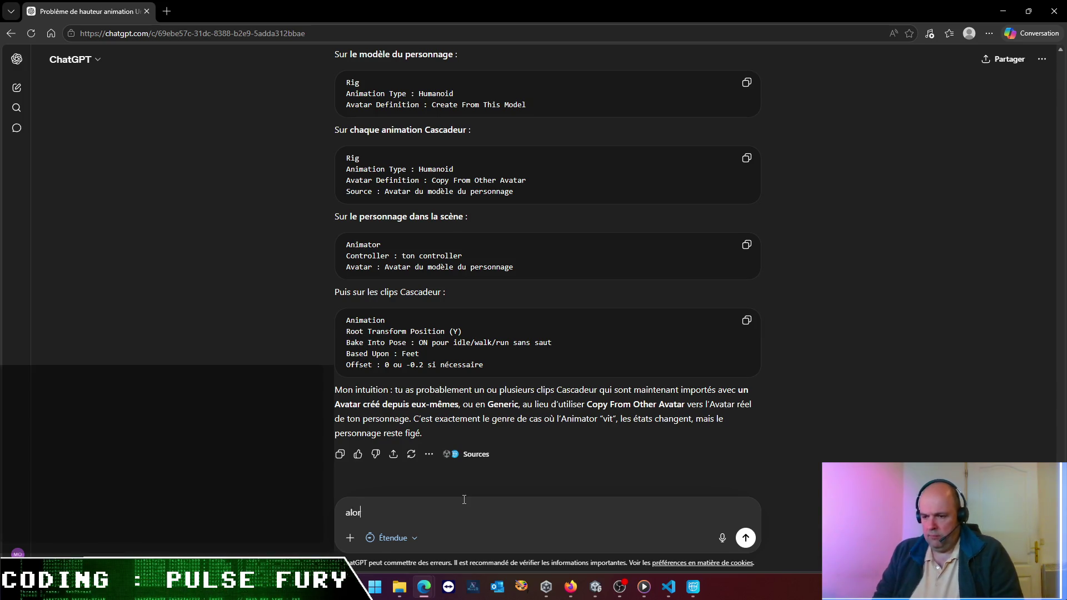
type("s tout c")
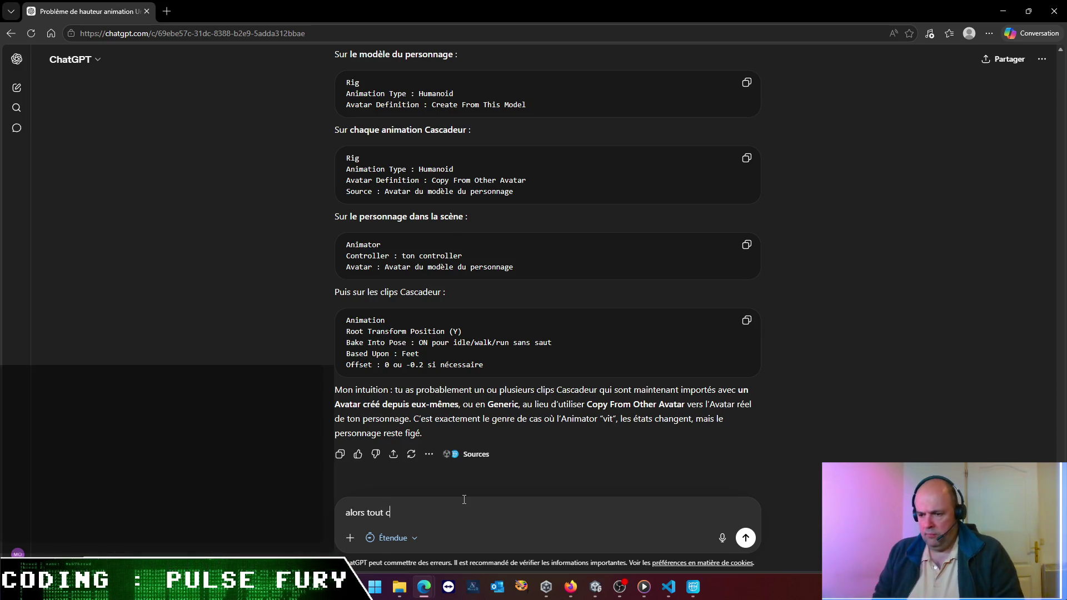
type("ela est v")
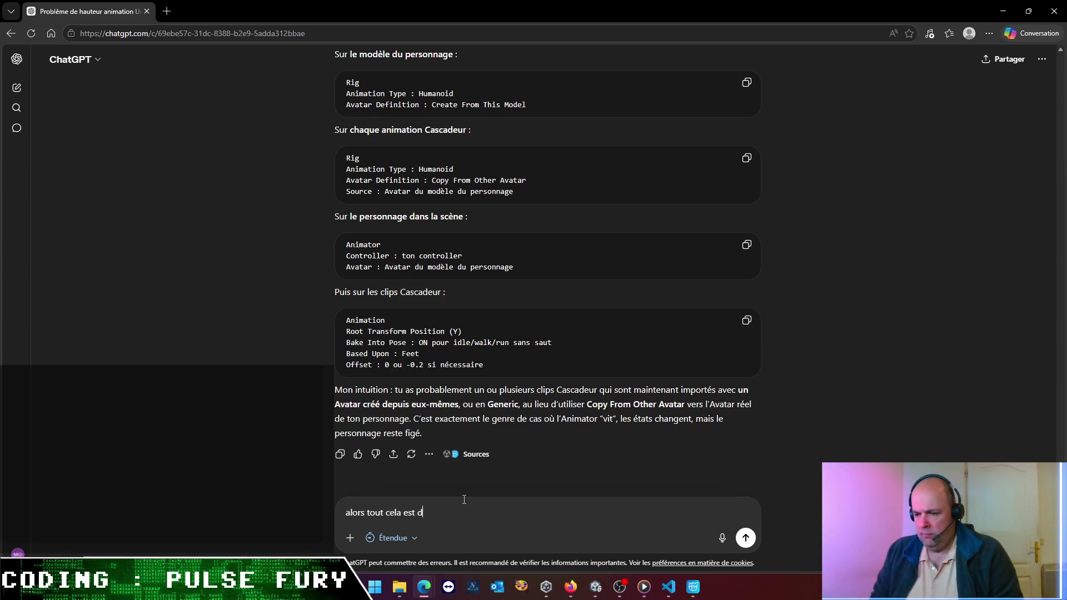
type("érifié")
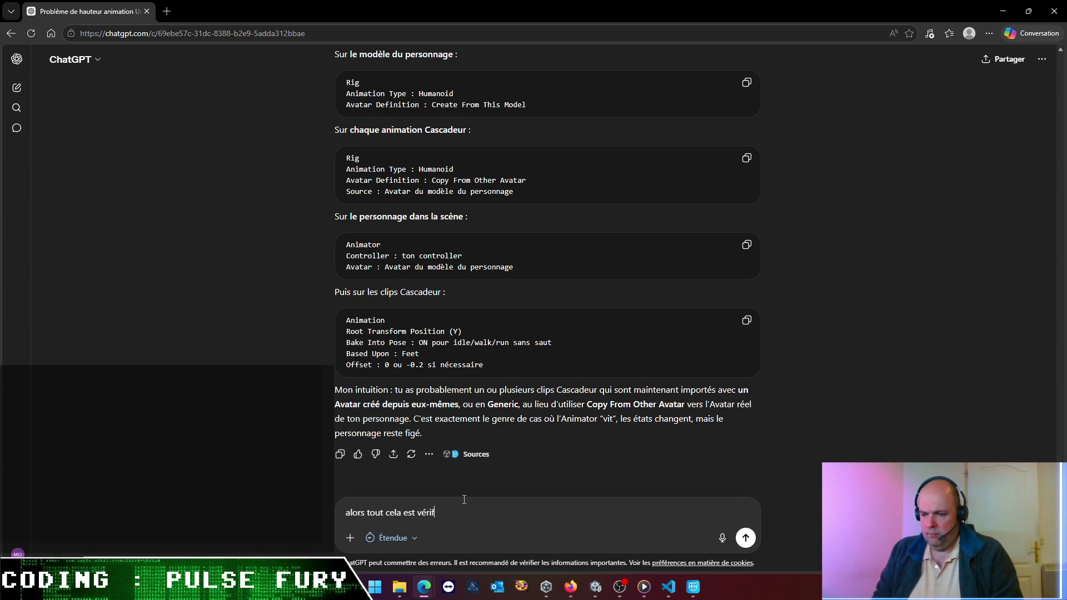
key("ctrl+a")
type("J'ai bien vé")
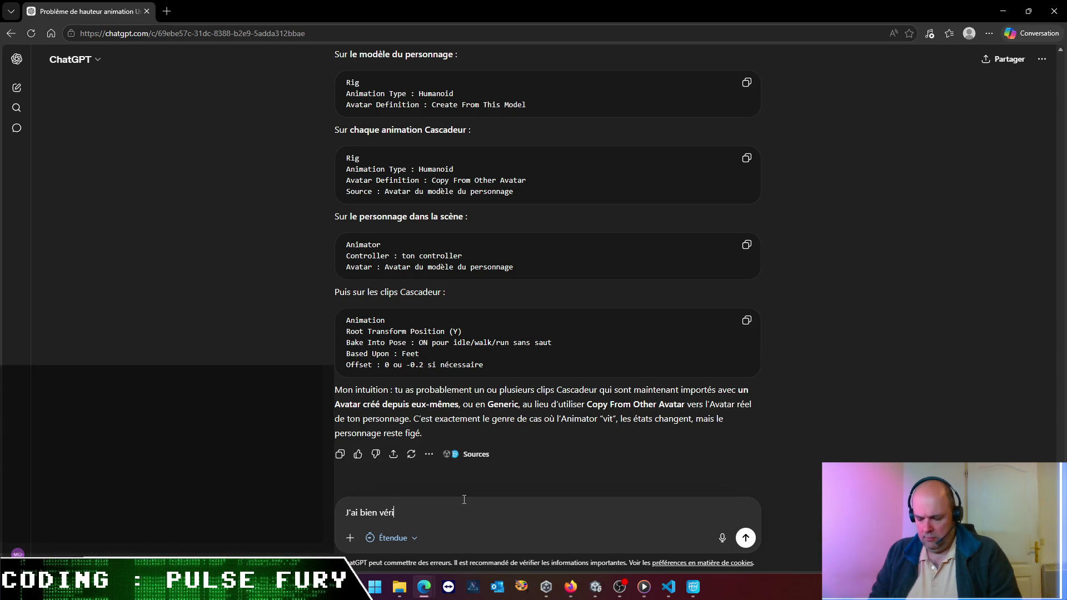
type("tout ça, ")
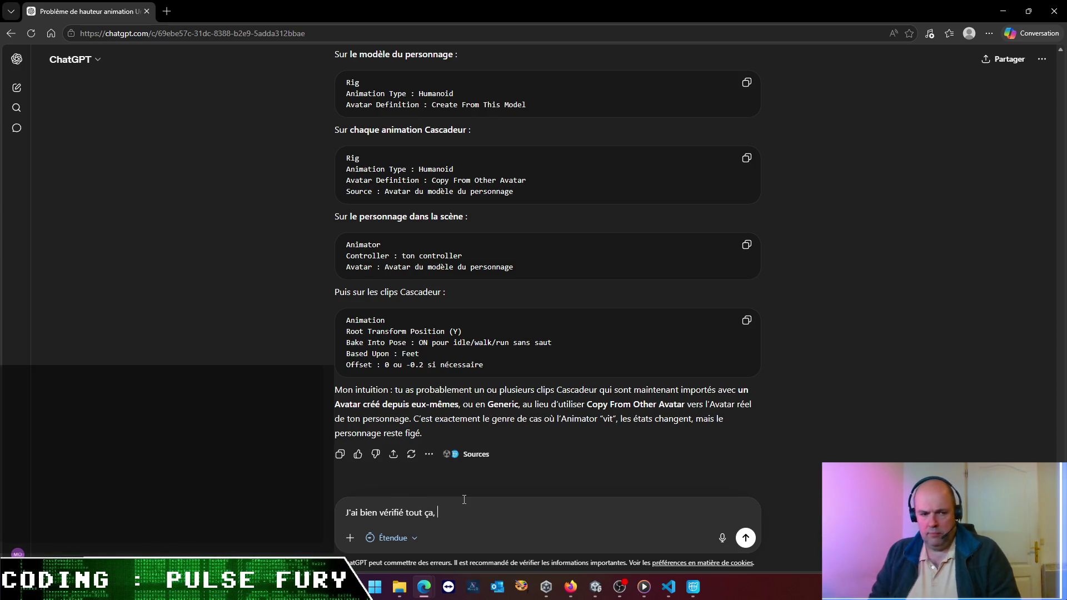
type("et c'st")
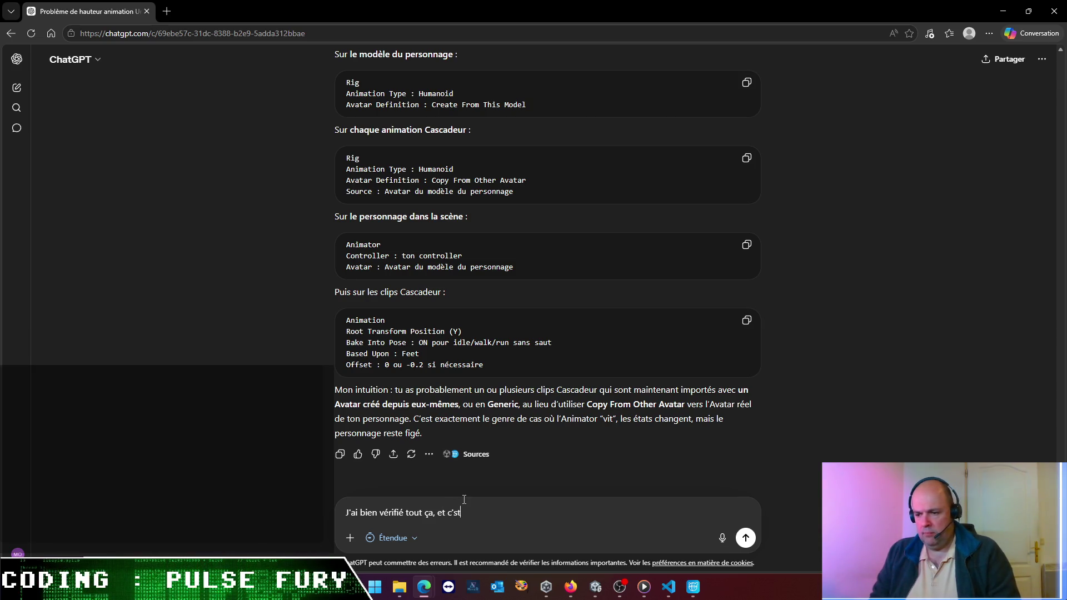
type(" c'est convi")
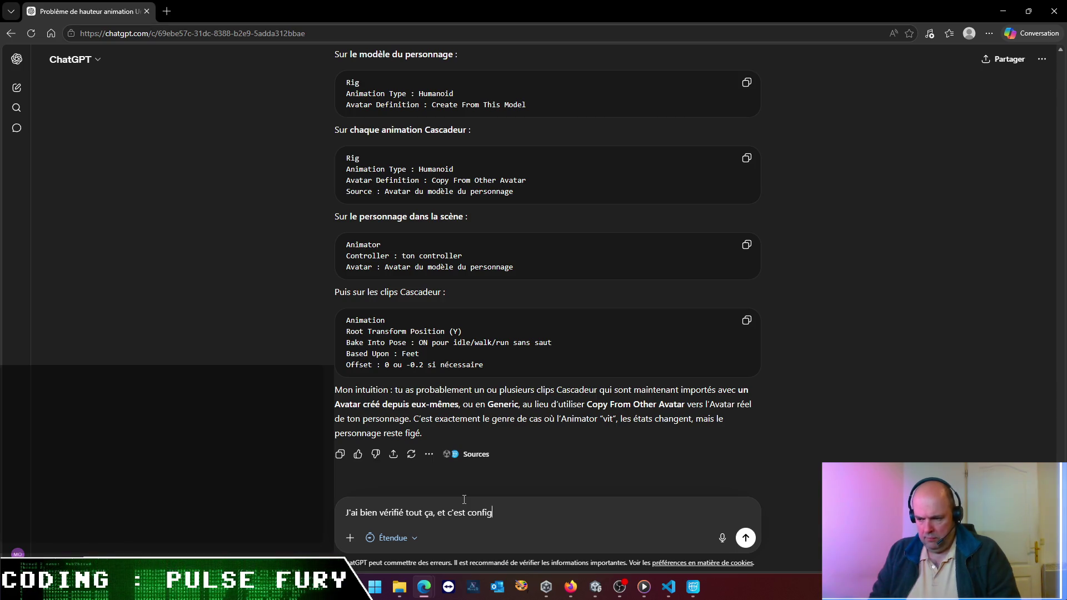
type(" comme tu le")
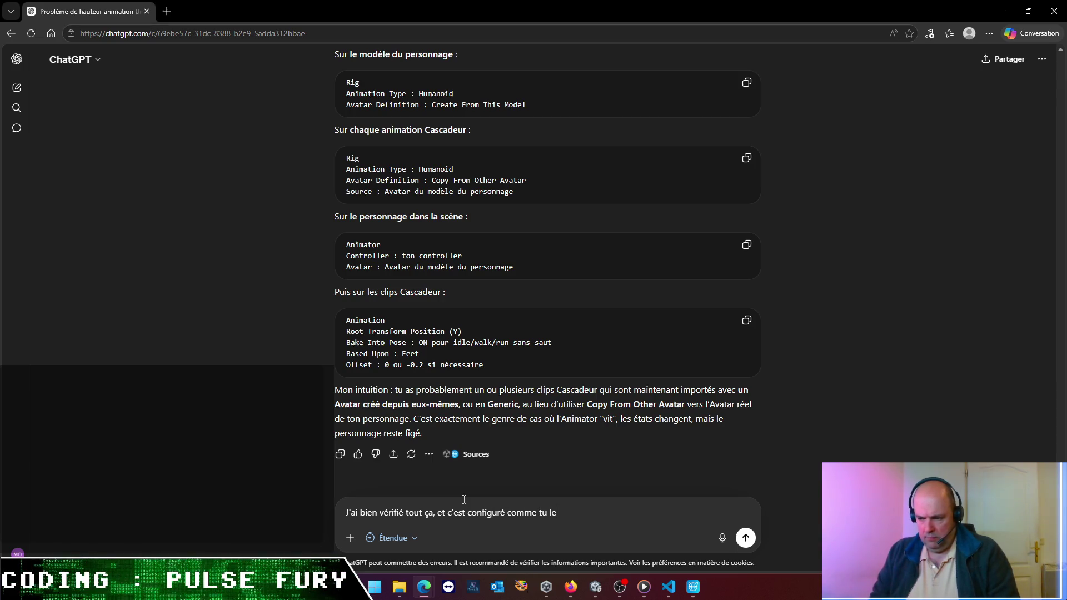
type(" suggères. ")
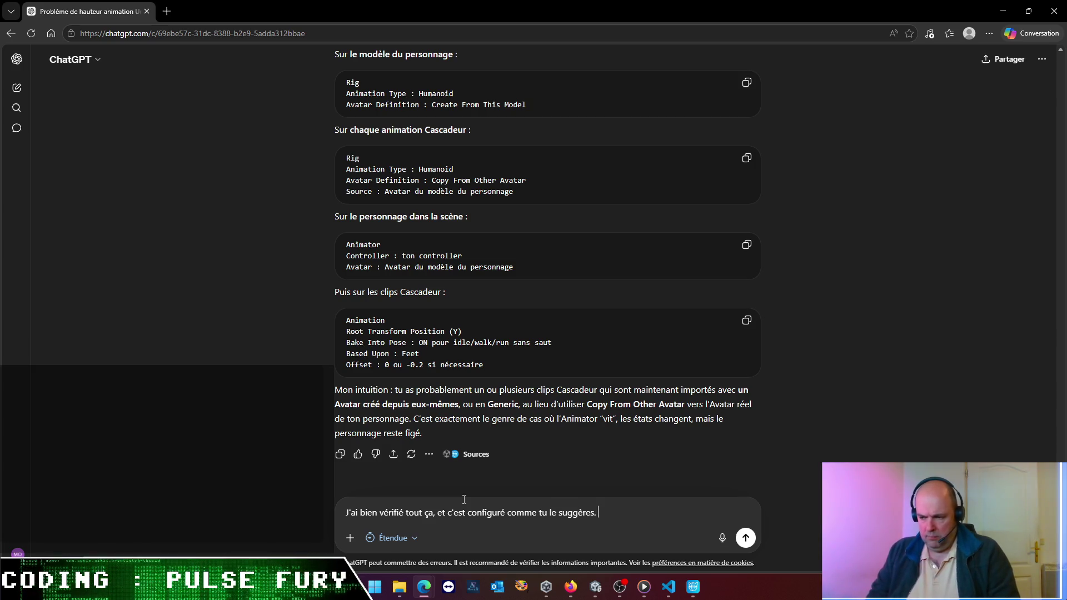
type("Néanmoins mp")
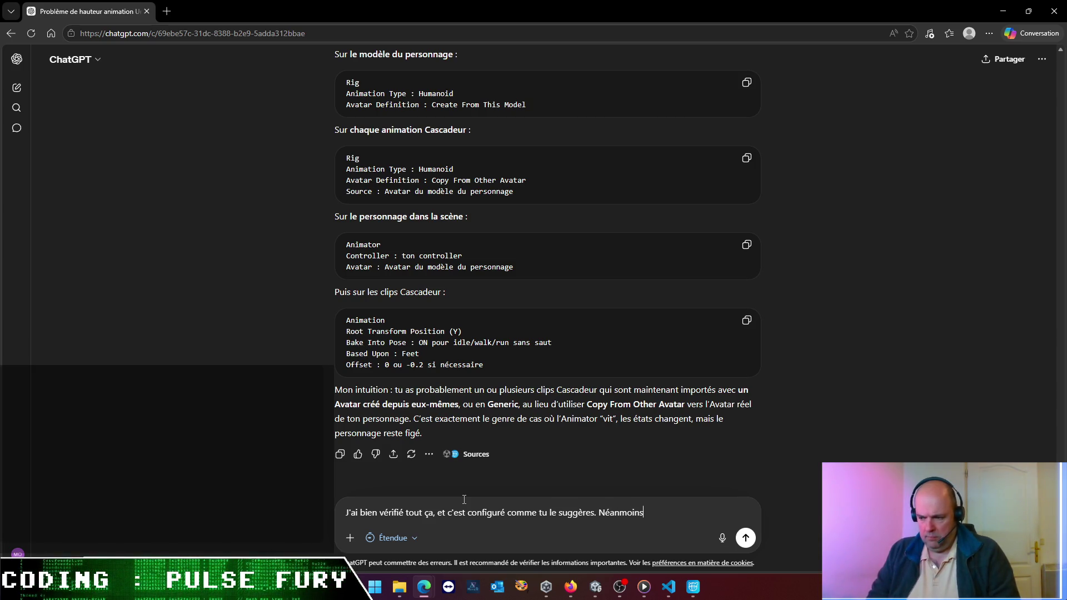
key("BackSpace")
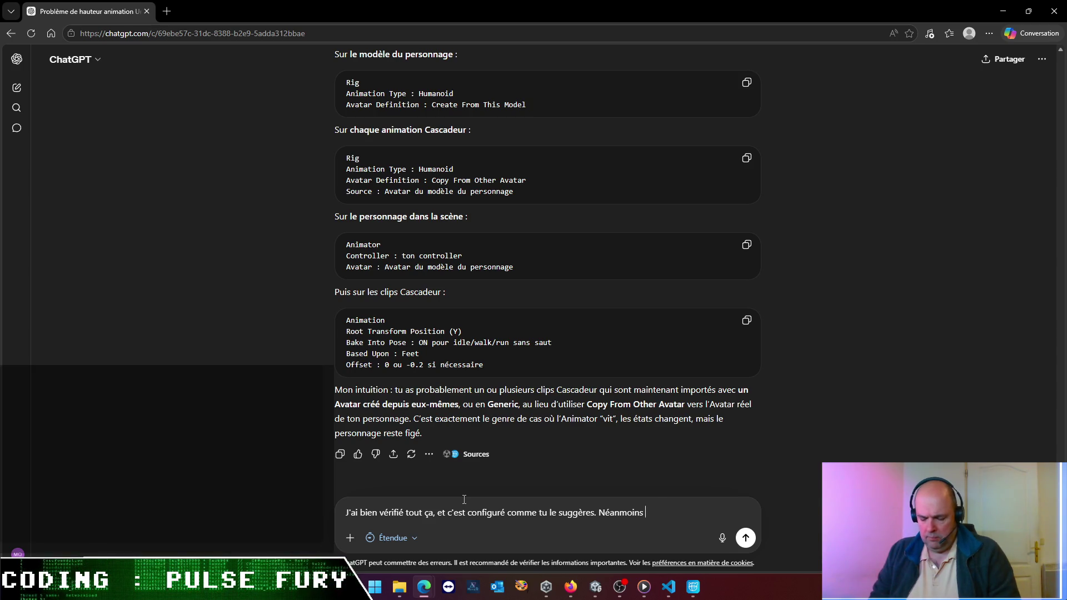
type("le perso est touju")
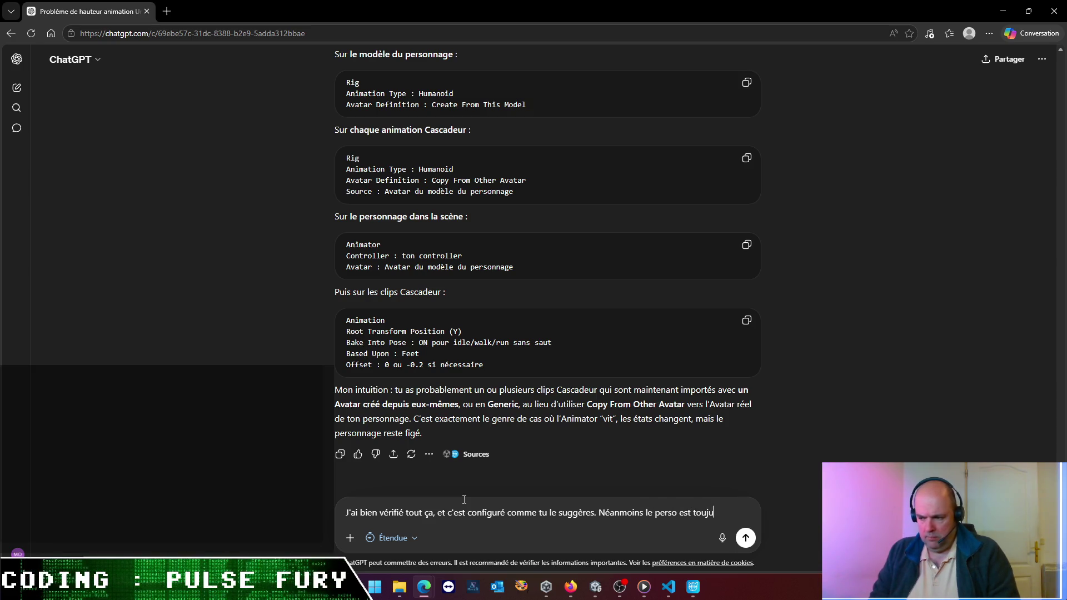
type("tatique.")
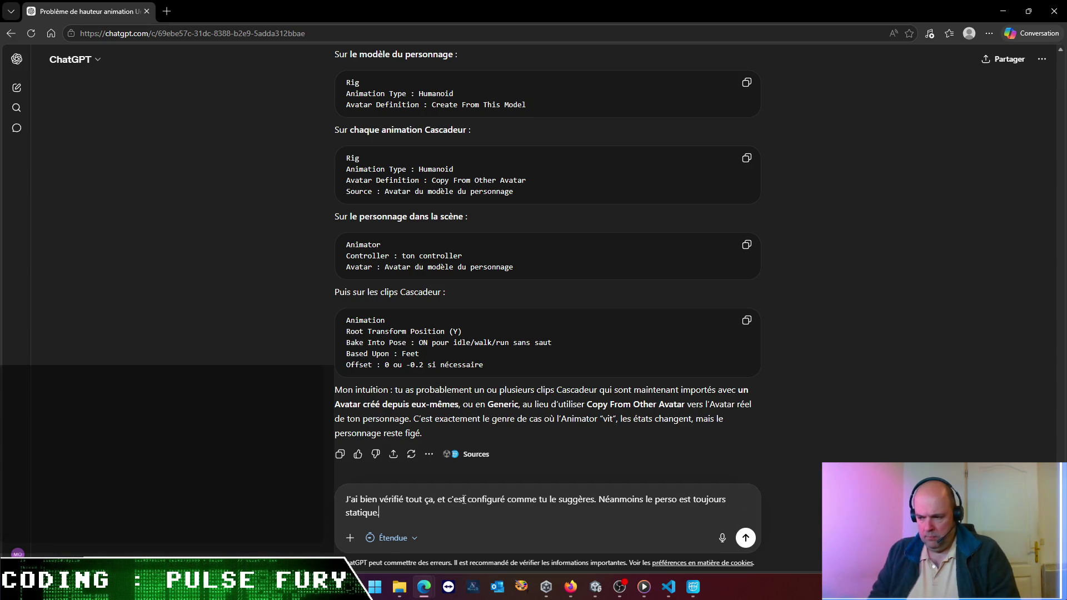
type(" A noter que, ")
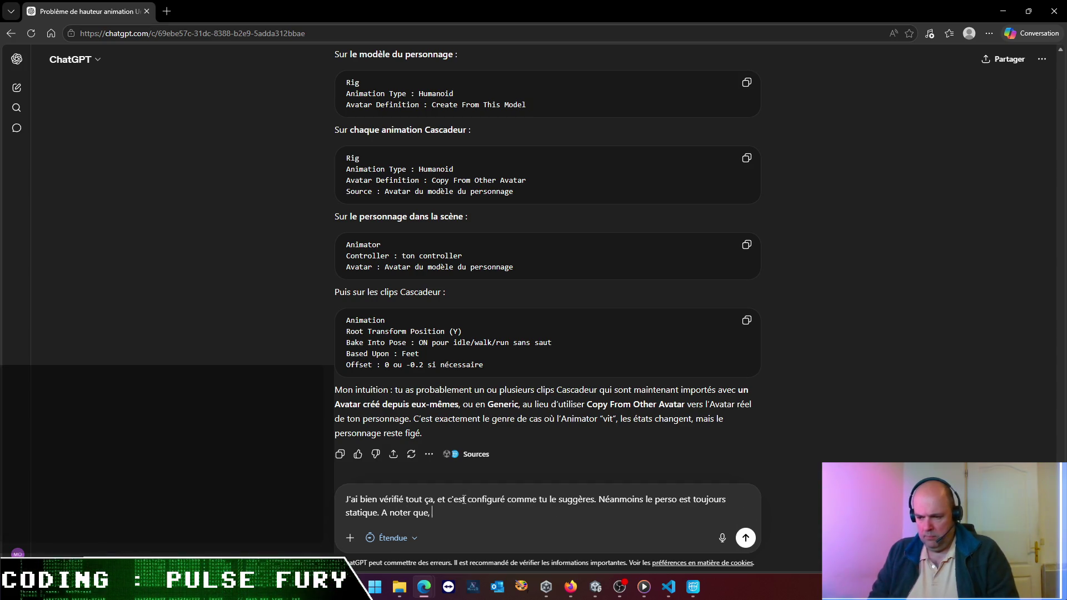
type("en run")
type(", j'ai ")
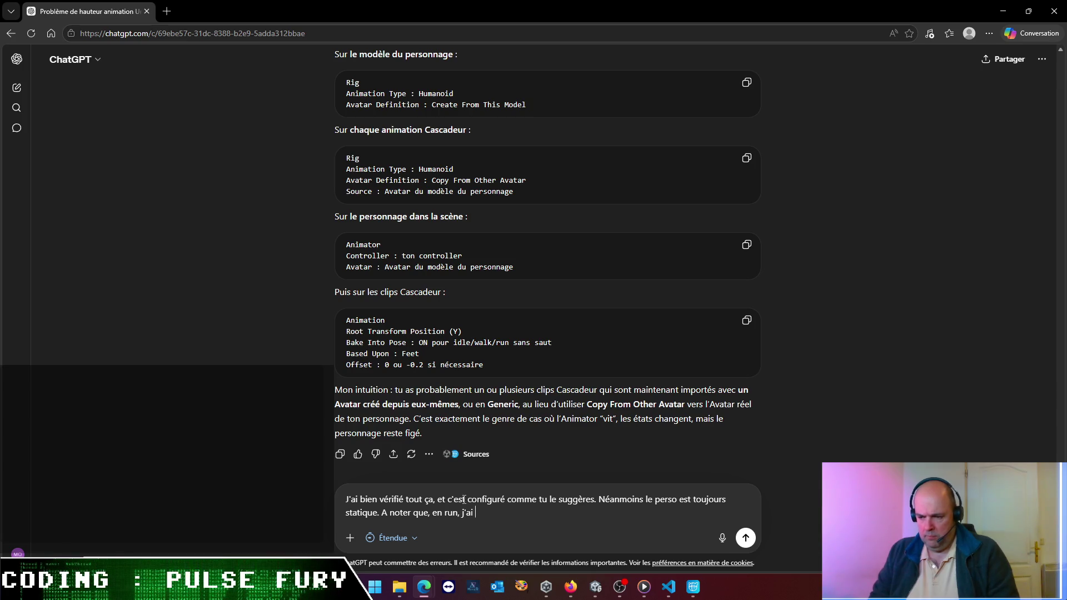
type("cetrtr")
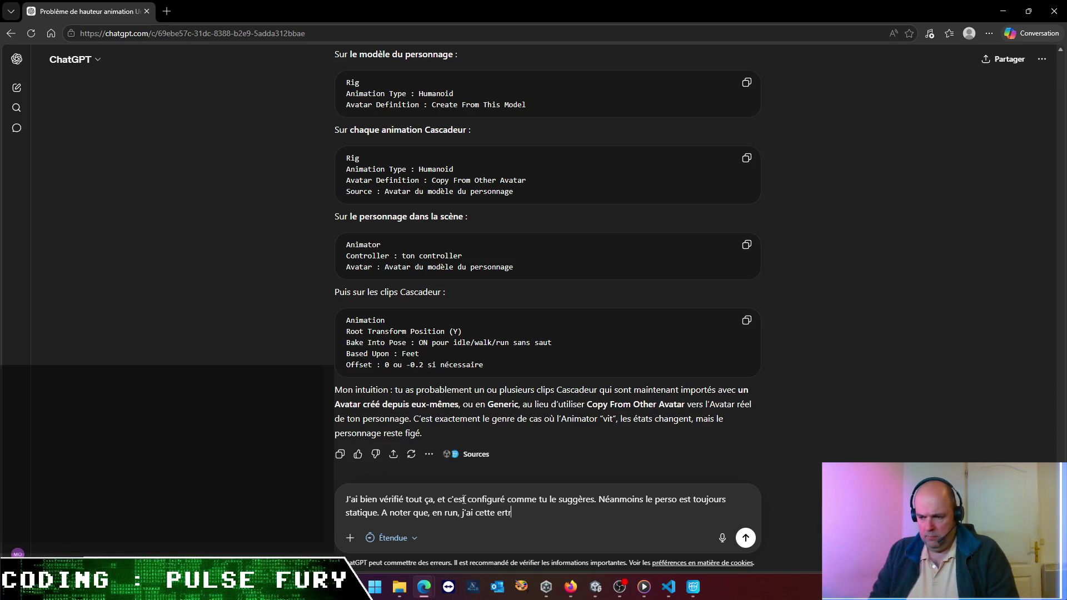
type("eur")
key("BackSpace")
key("BackSpace")
key("BackSpace")
type("warning qui d")
key("BackSpace")
type("s")
type("afficje ")
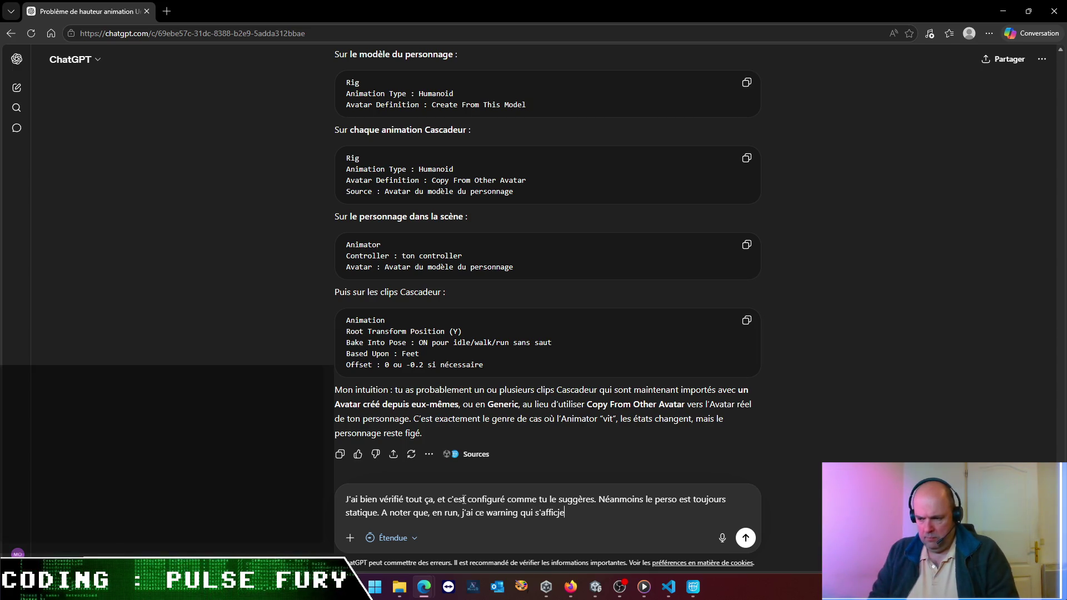
key("BackSpace")
key("BackSpace")
key("BackSpace")
type("he dans l'inspector de l'ano")
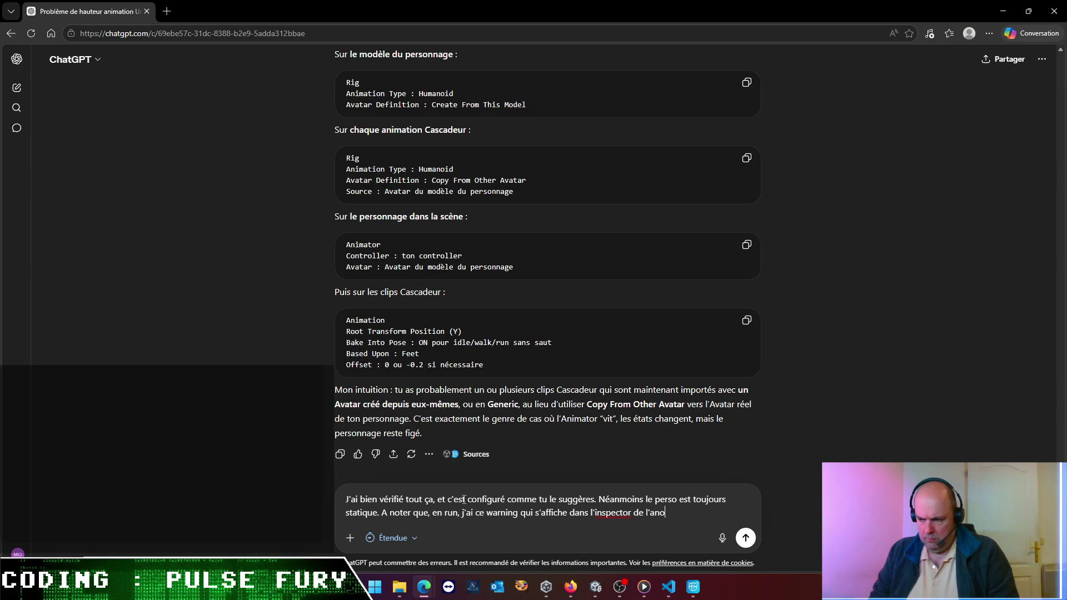
type("imatror")
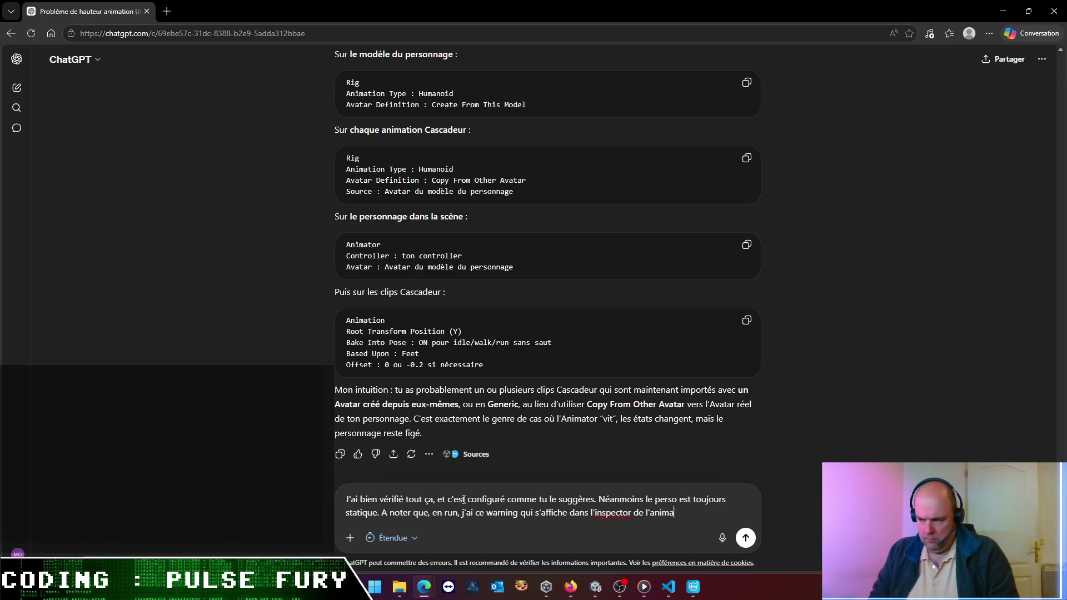
key("shift+Return")
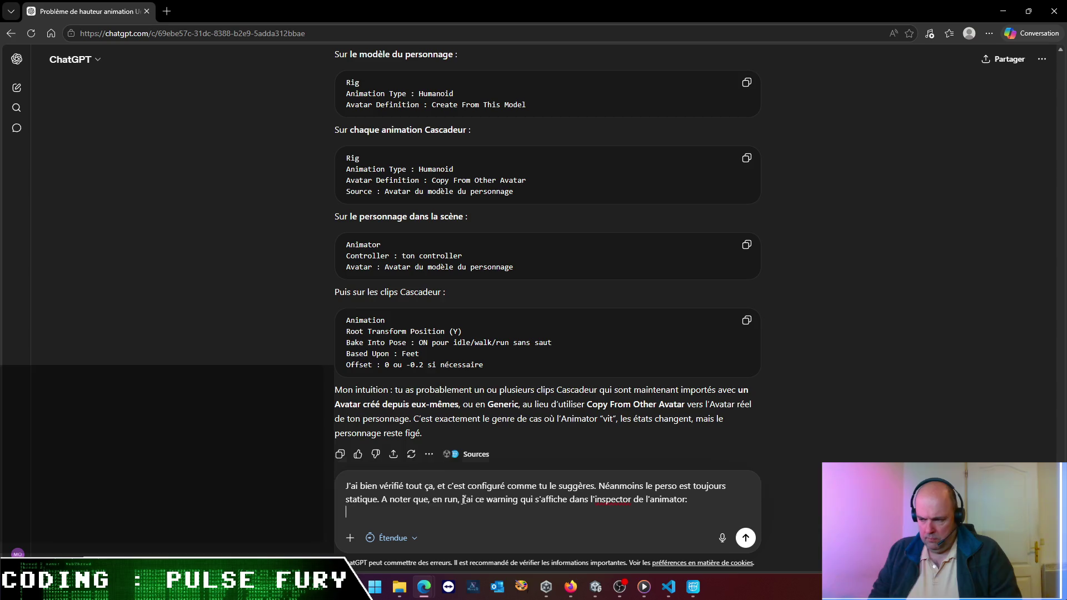
key("shift+Return")
- Attach the Animator warning screenshot with a '(cf P' note and send the message
key("ctrl+v")
key("BackSpace")
key("BackSpace")
key("BackSpace")
type("(cd P")
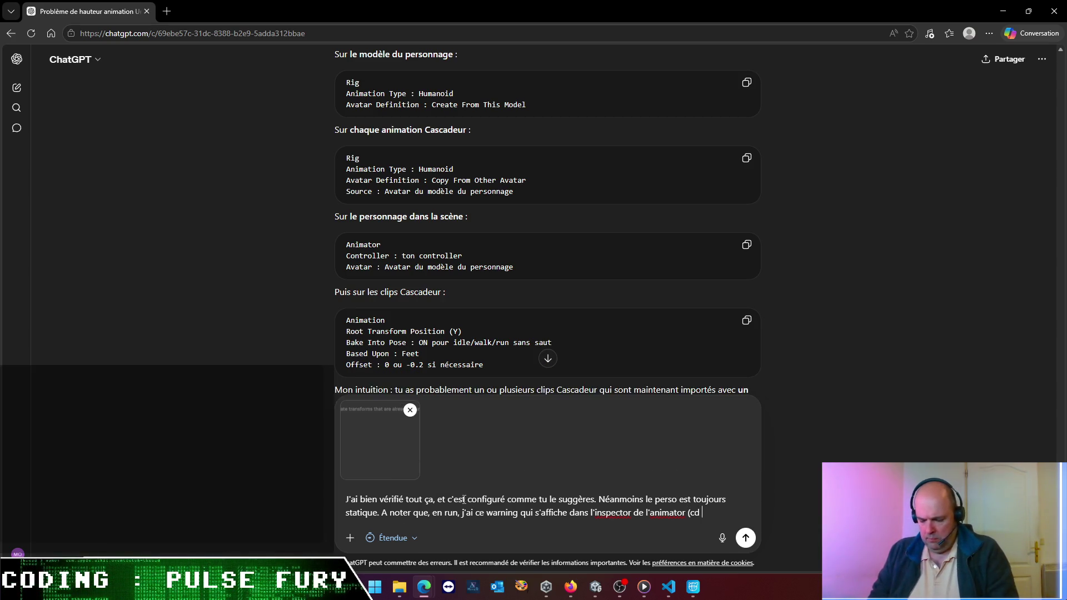
key("Left")
key("Left")
key("Left")
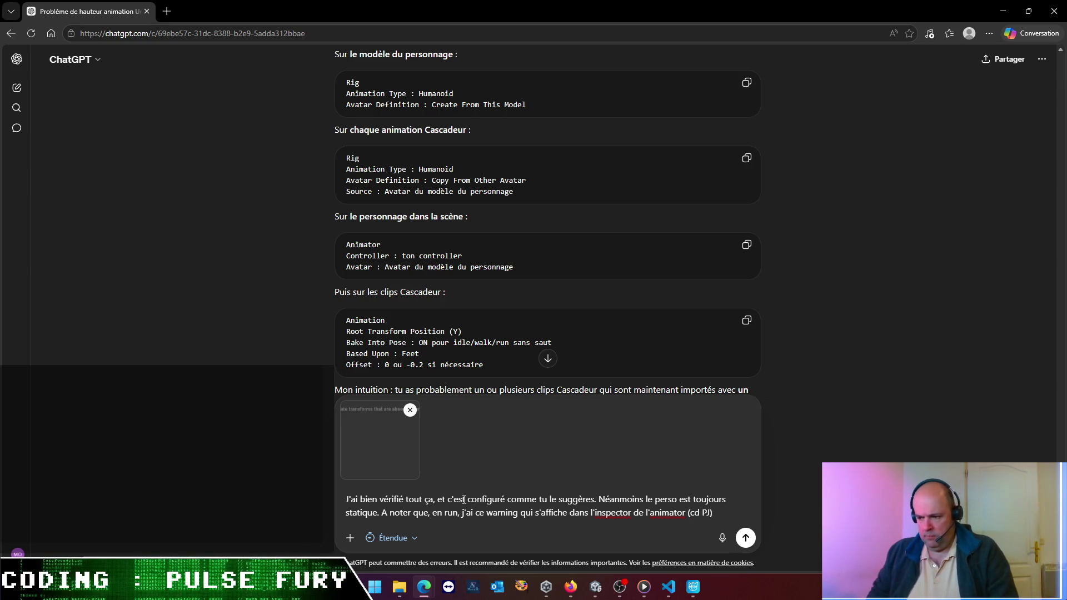
key("BackSpace")
type("f")
key("Return")
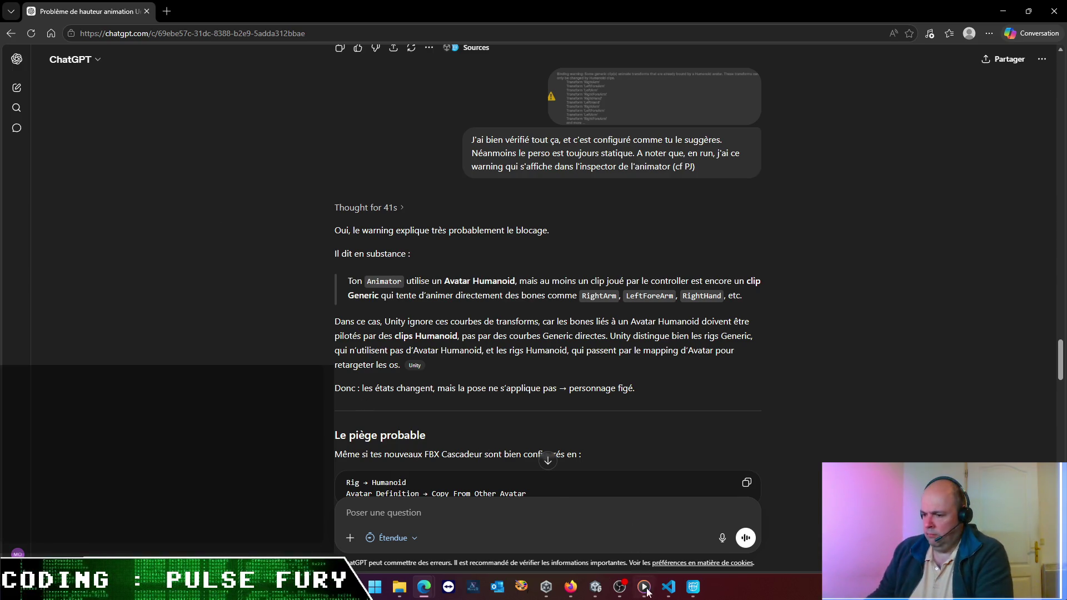
left_click(595, 587)
scroll(463, 264, "down", 8)
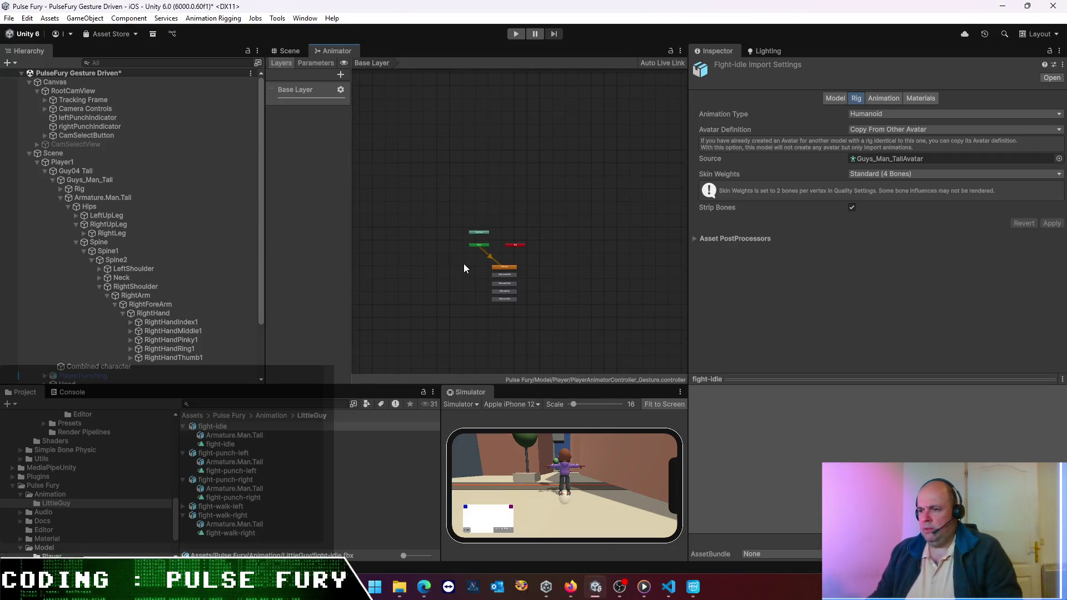
left_click_drag(447, 300, 530, 186)
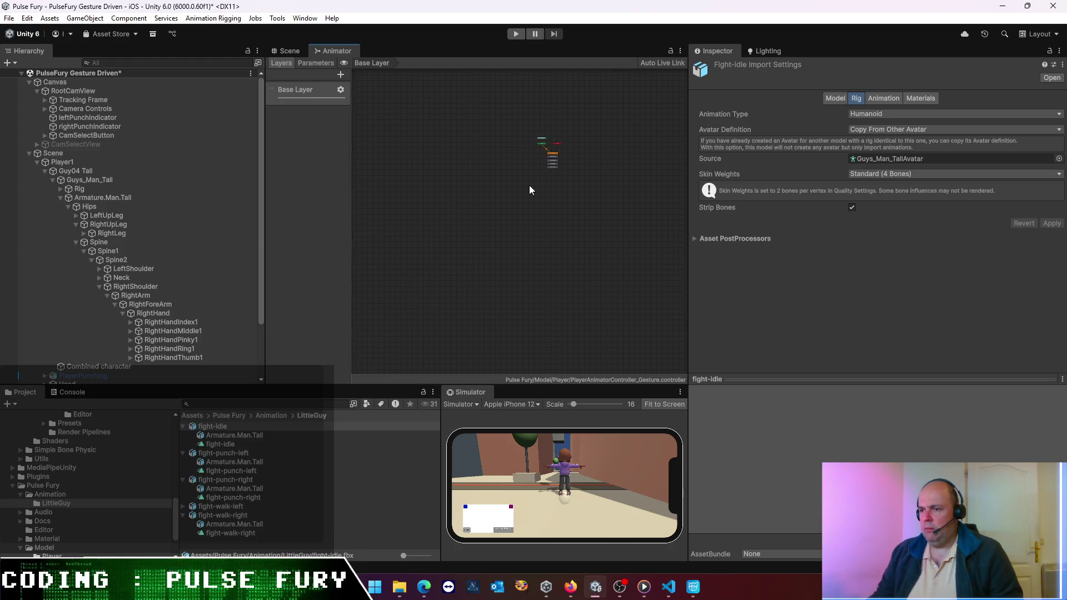
key("f")
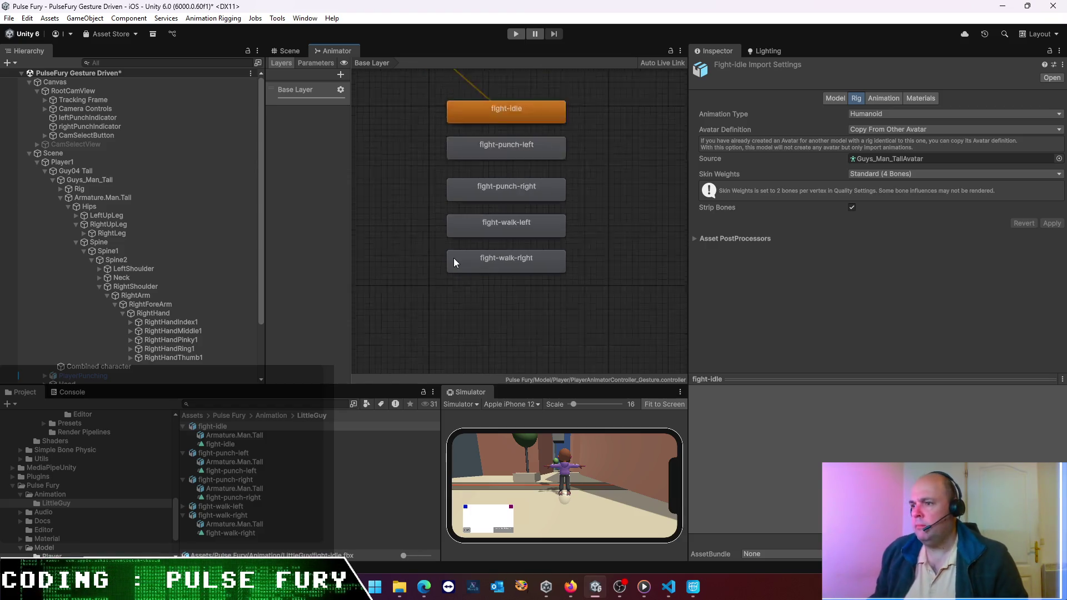
scroll(433, 239, "up", 3)
scroll(396, 254, "down", 5)
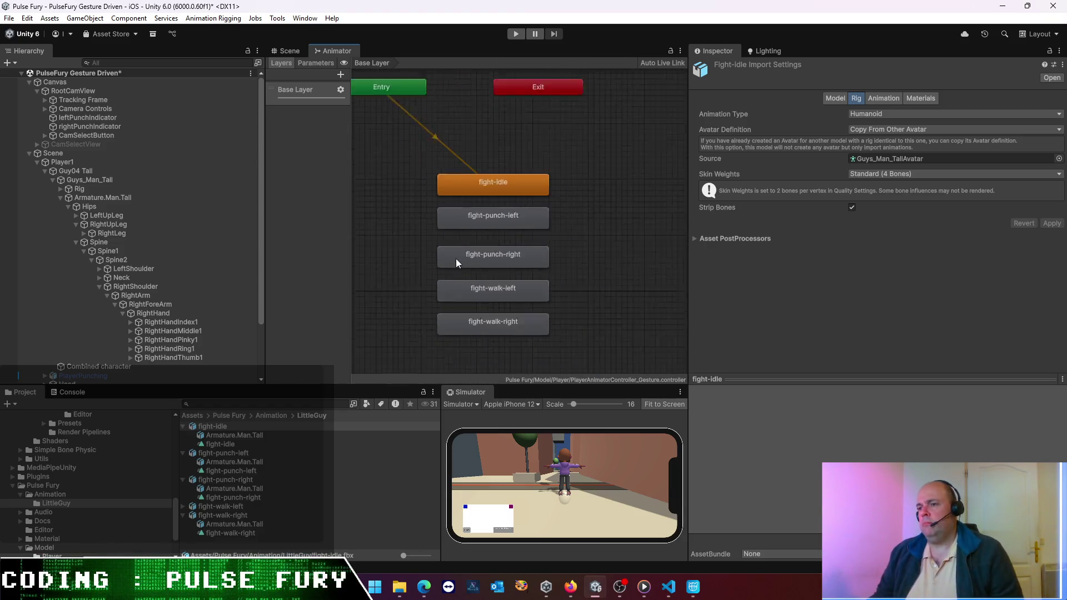
left_click(324, 64)
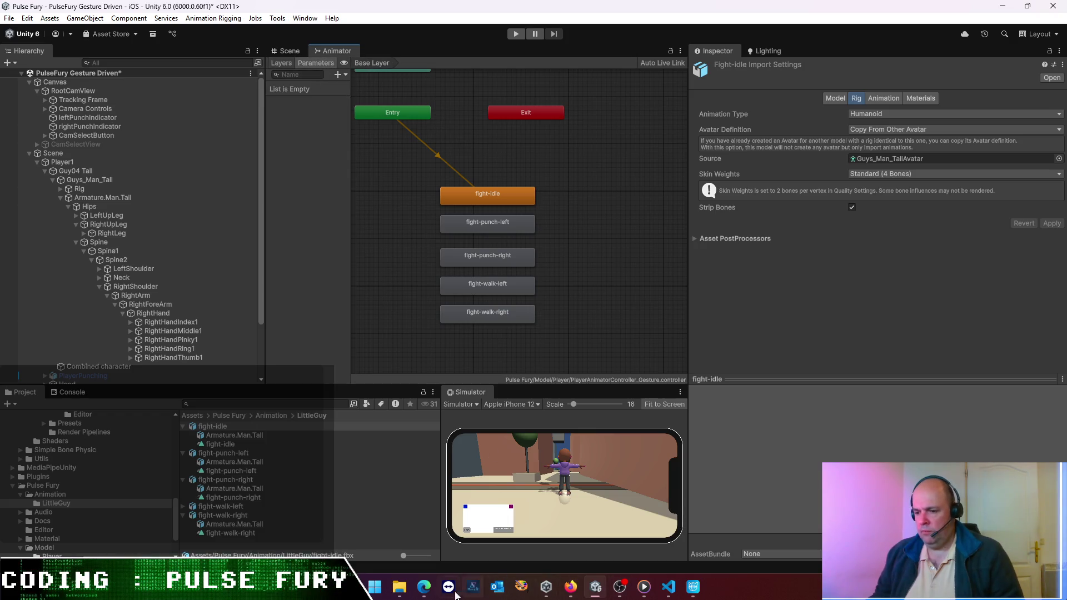
mouse_move(424, 587)
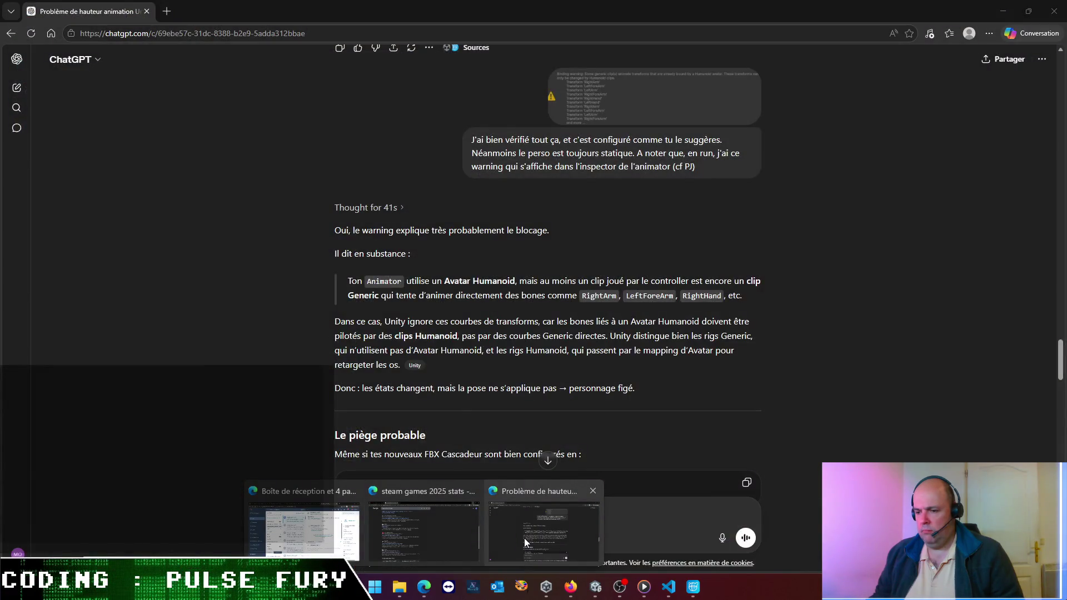
- Read ChatGPT's reply down to its advice to run a non-Humanoid clip finder script, then return to Unity
left_click(524, 538)
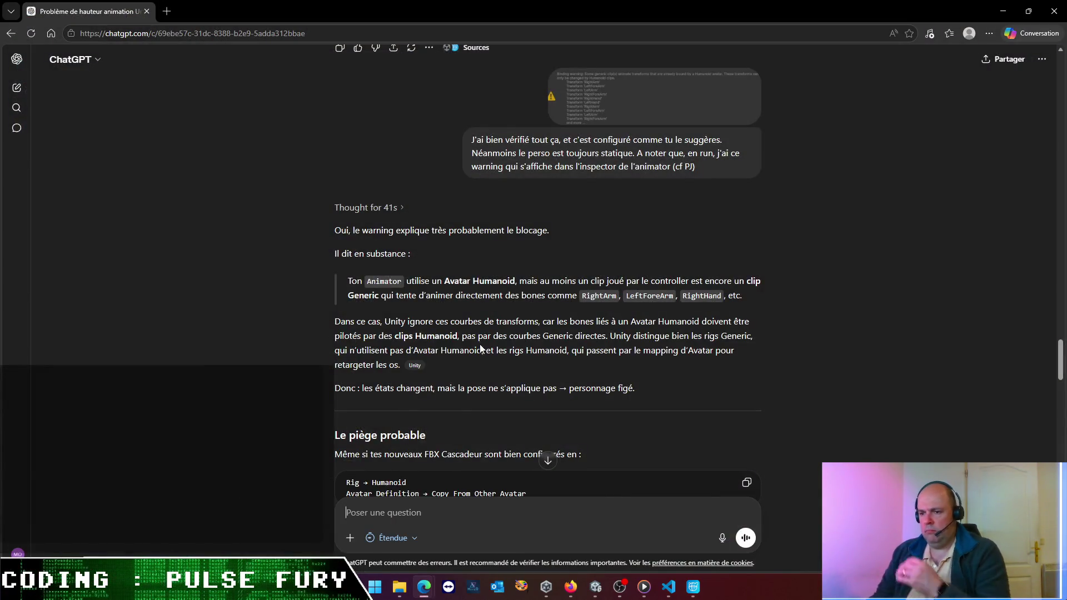
scroll(481, 349, "down", 5)
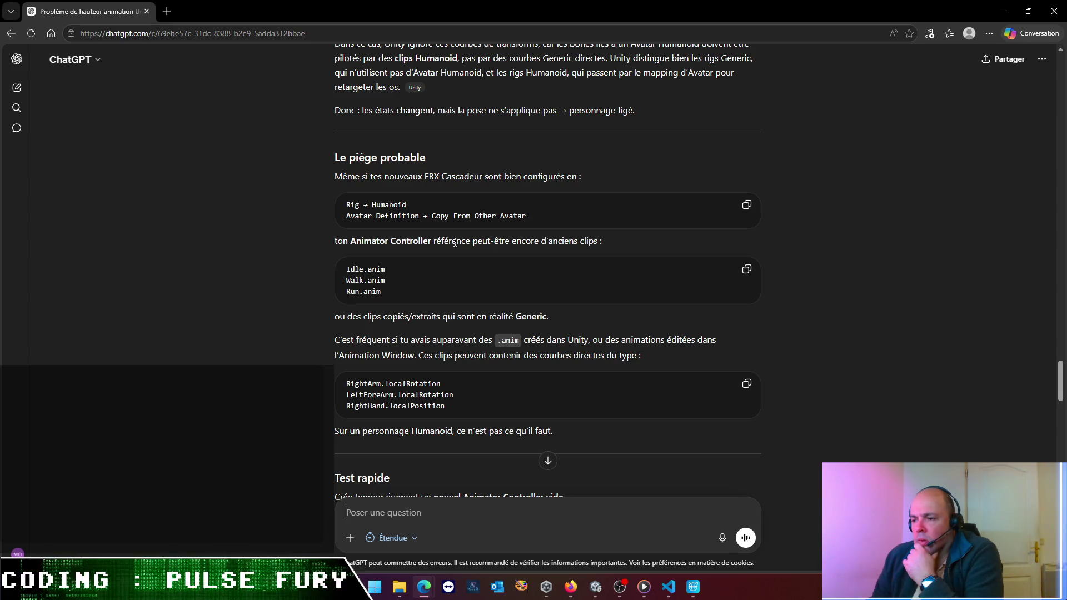
scroll(455, 242, "down", 4)
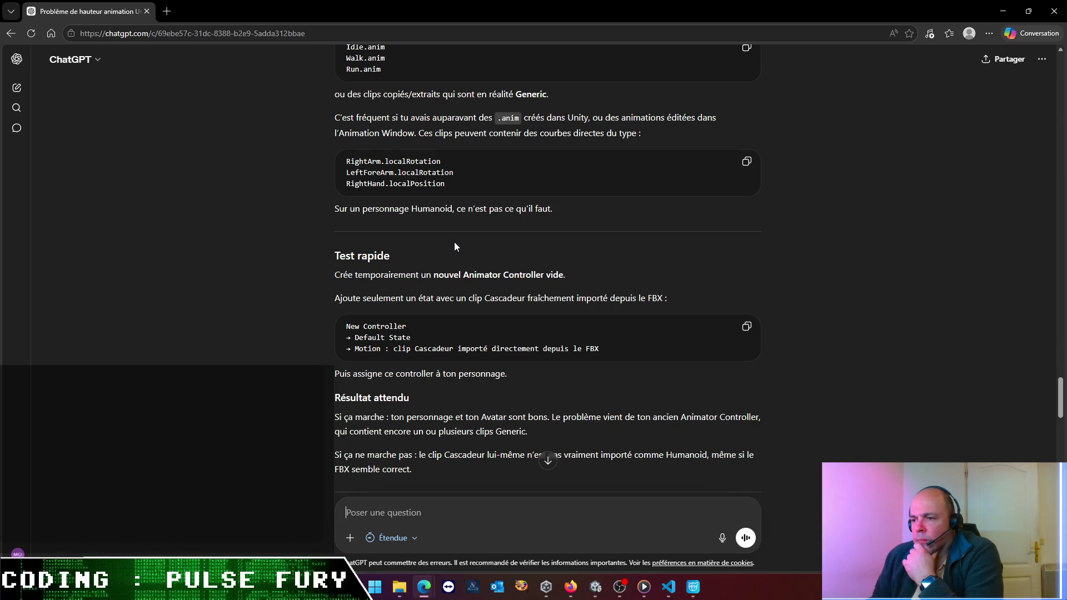
scroll(455, 243, "down", 2)
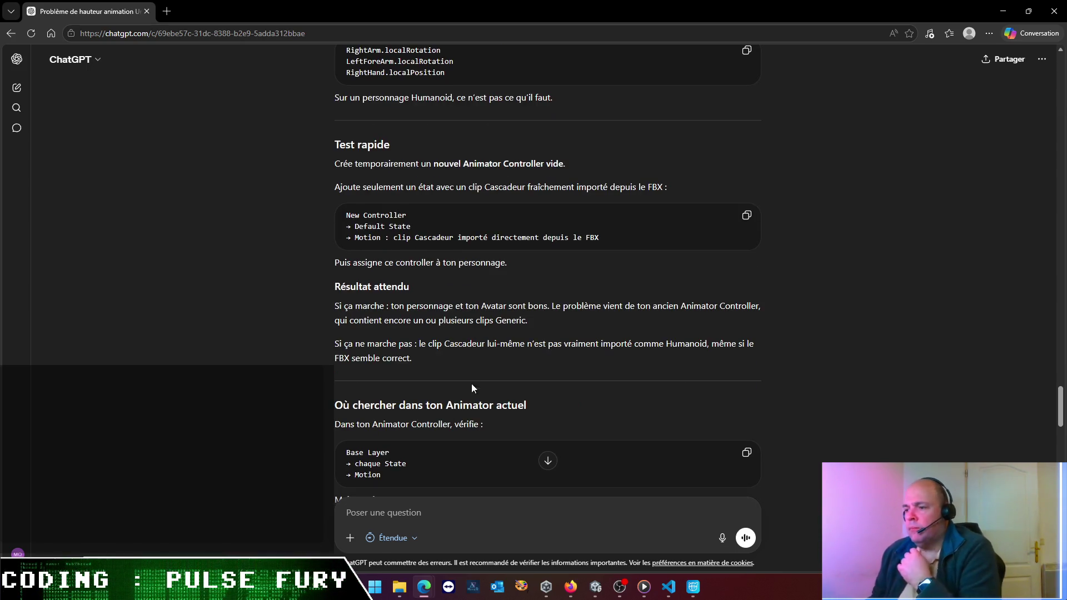
scroll(469, 385, "down", 4)
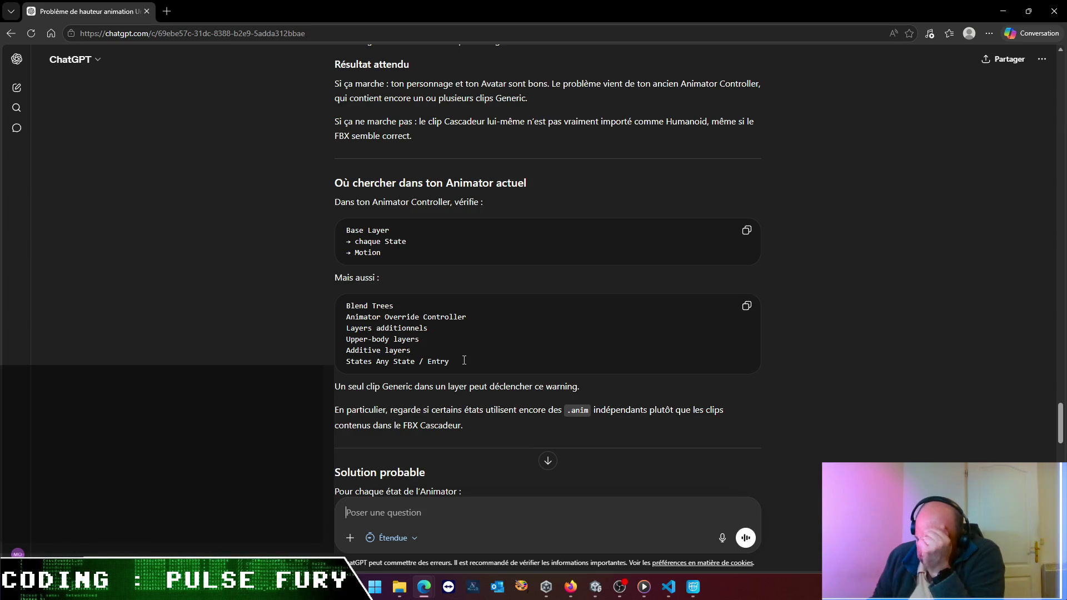
scroll(464, 360, "down", 2)
scroll(464, 364, "down", 2)
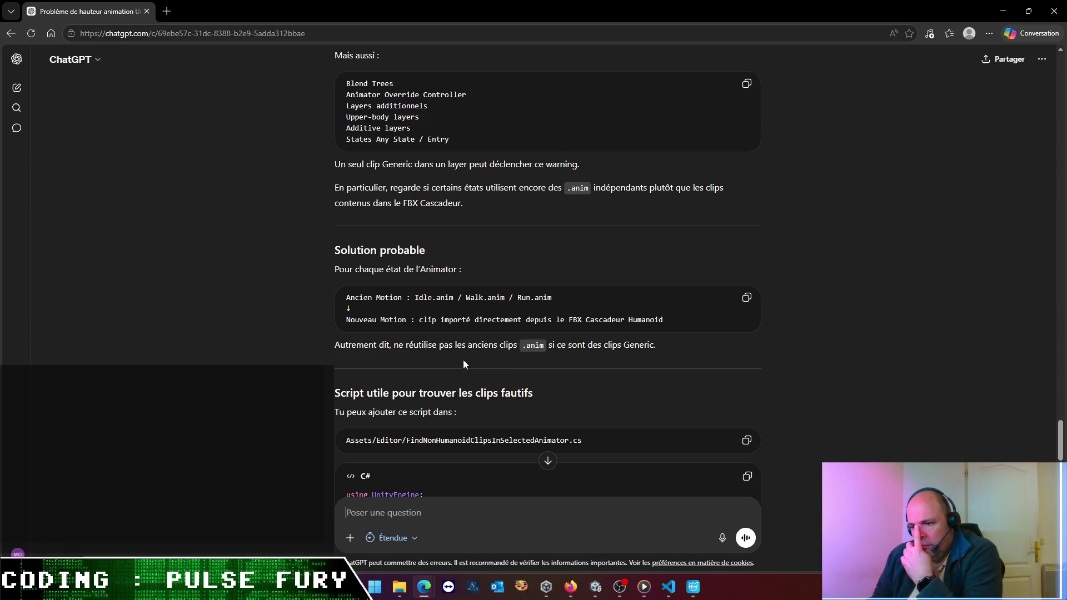
scroll(464, 362, "down", 3)
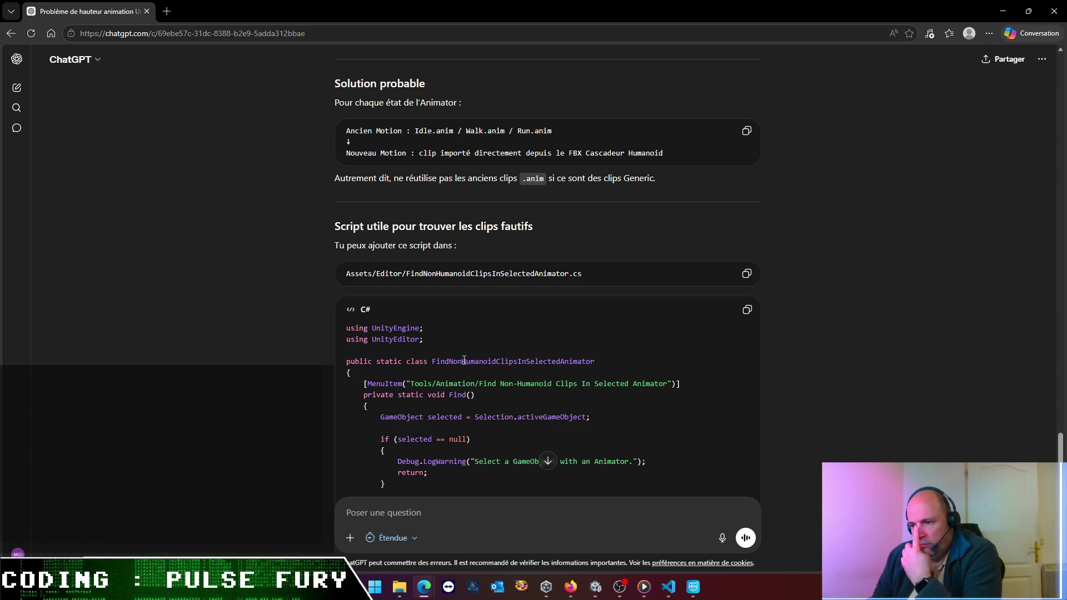
scroll(465, 358, "down", 10)
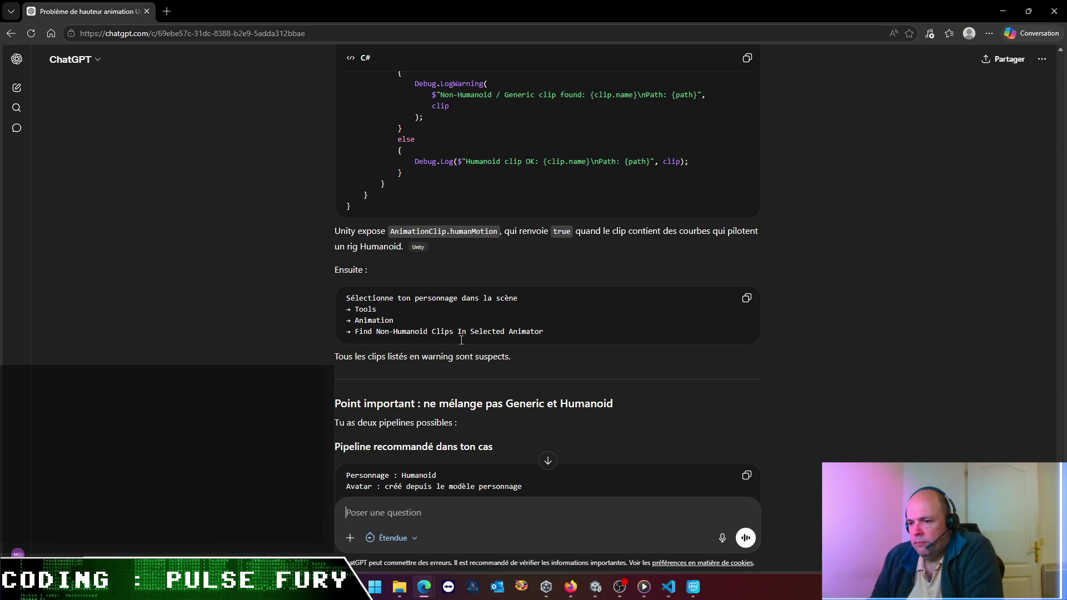
scroll(461, 341, "down", 7)
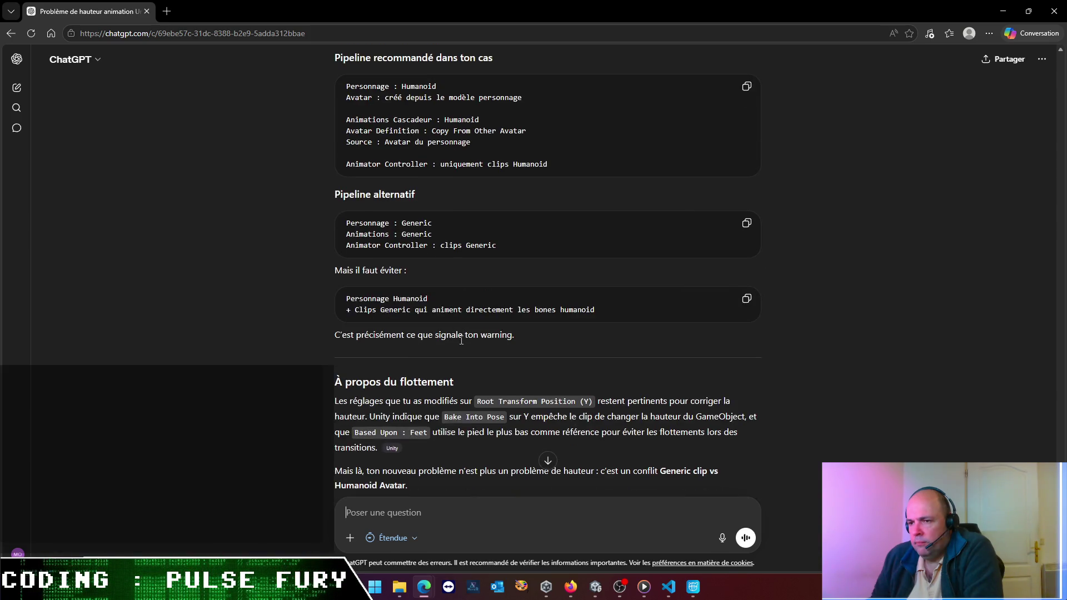
scroll(462, 340, "down", 2)
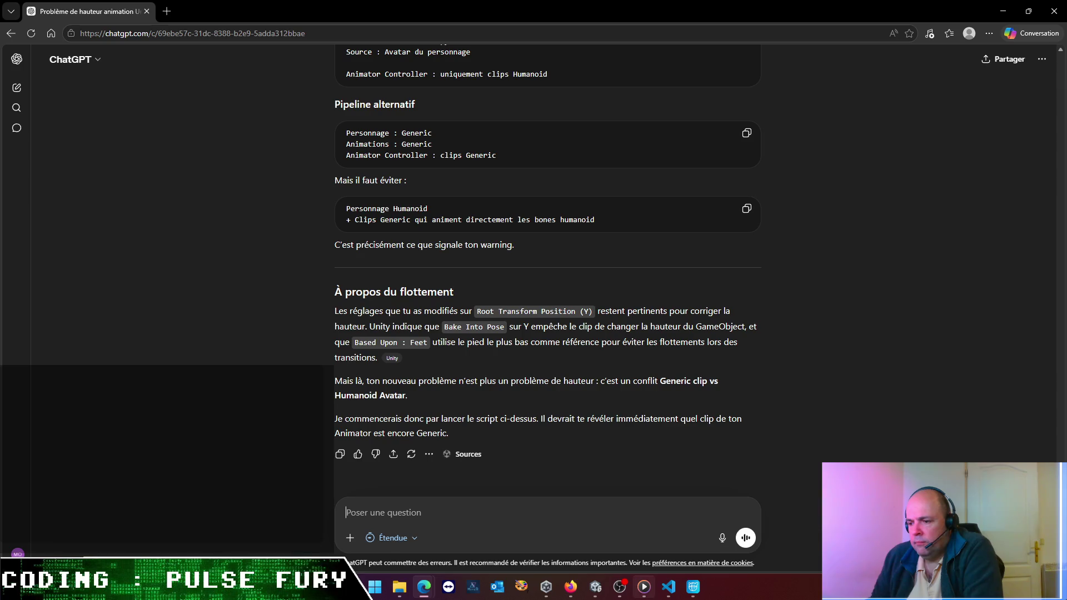
left_click(599, 592)
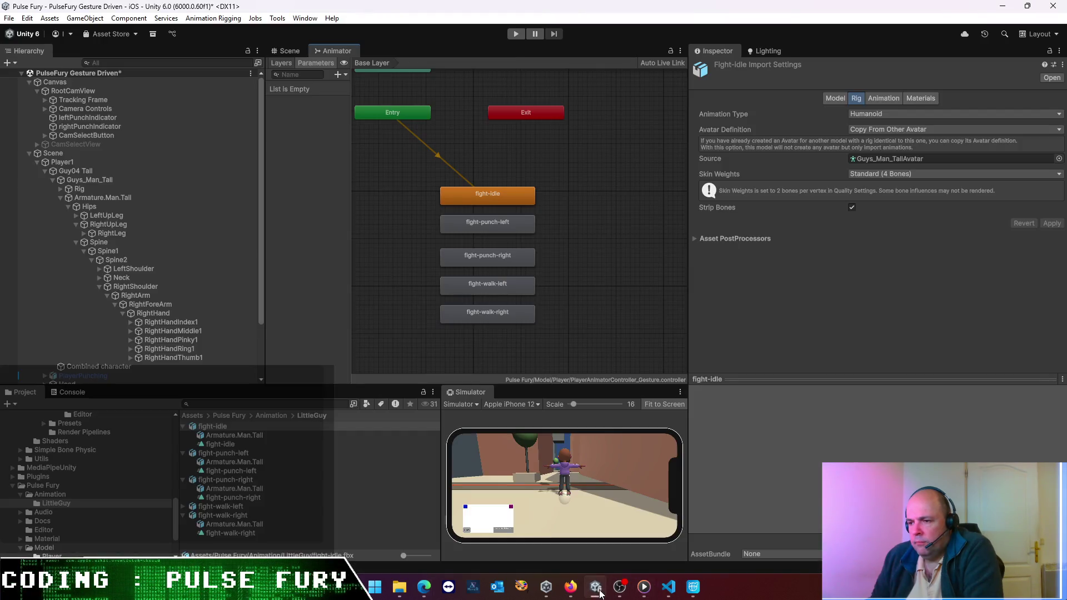
- Delete all five fight states from the gesture Animator graph
left_click(610, 311)
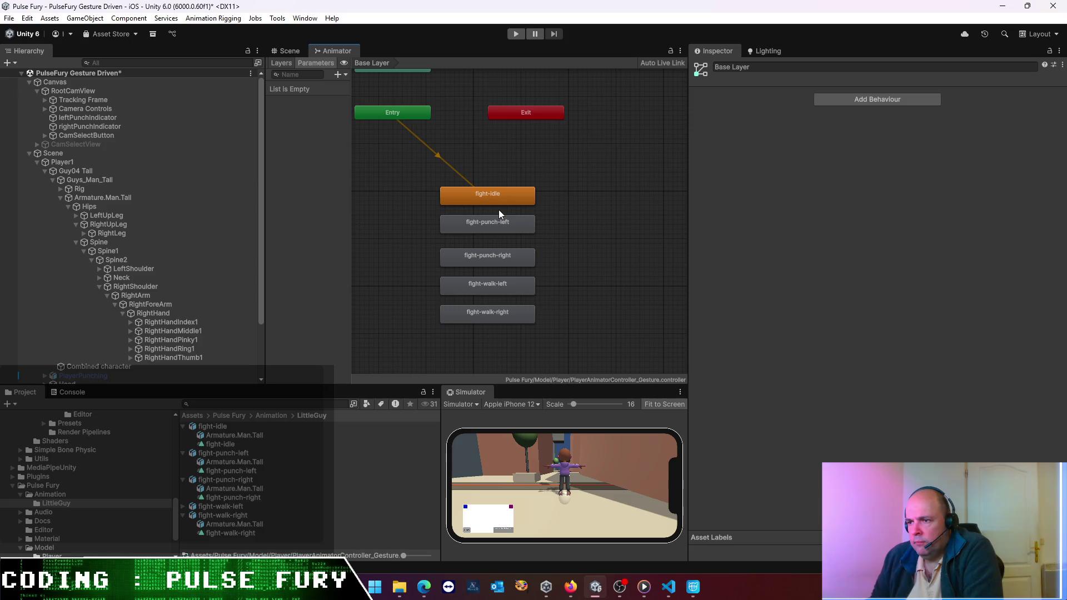
mouse_move(587, 352)
left_mouse_down()
mouse_move(479, 252)
mouse_move(452, 192)
left_mouse_up()
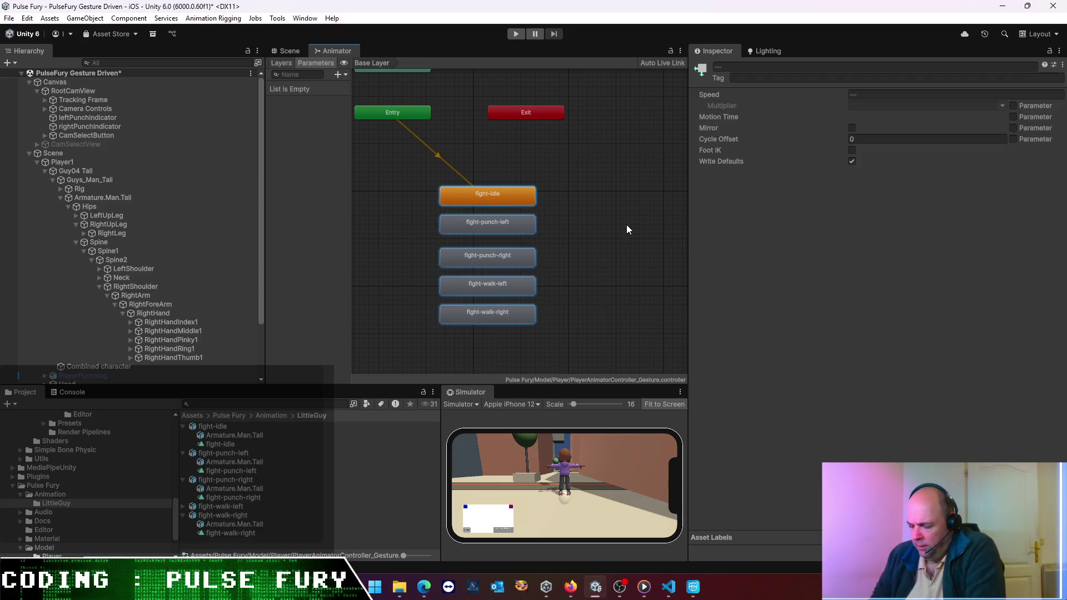
key("Delete")
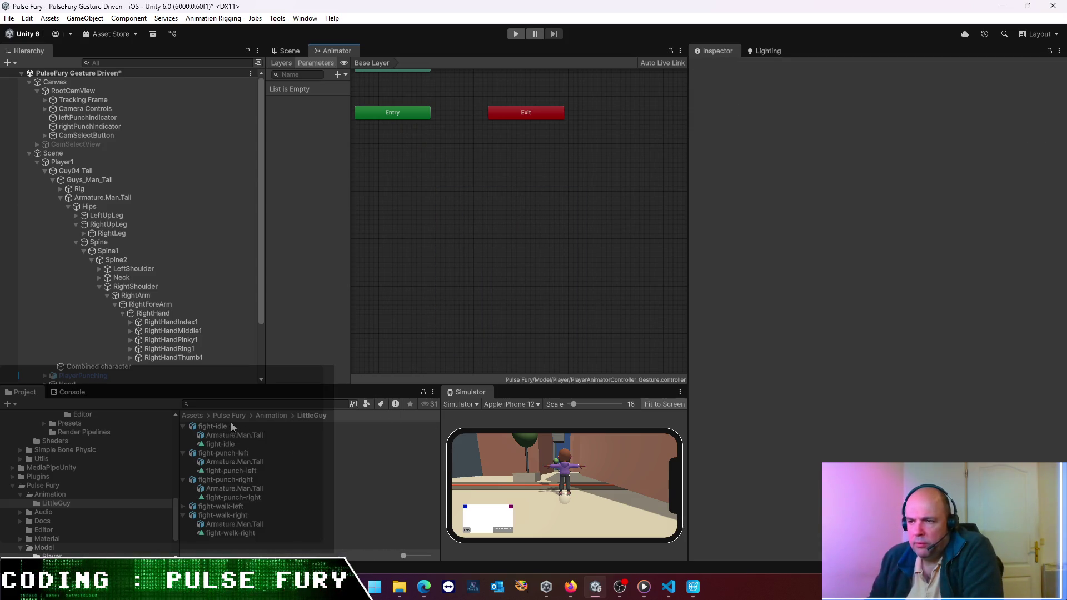
scroll(492, 218, "down", 3)
left_click_drag(574, 225, 408, 98)
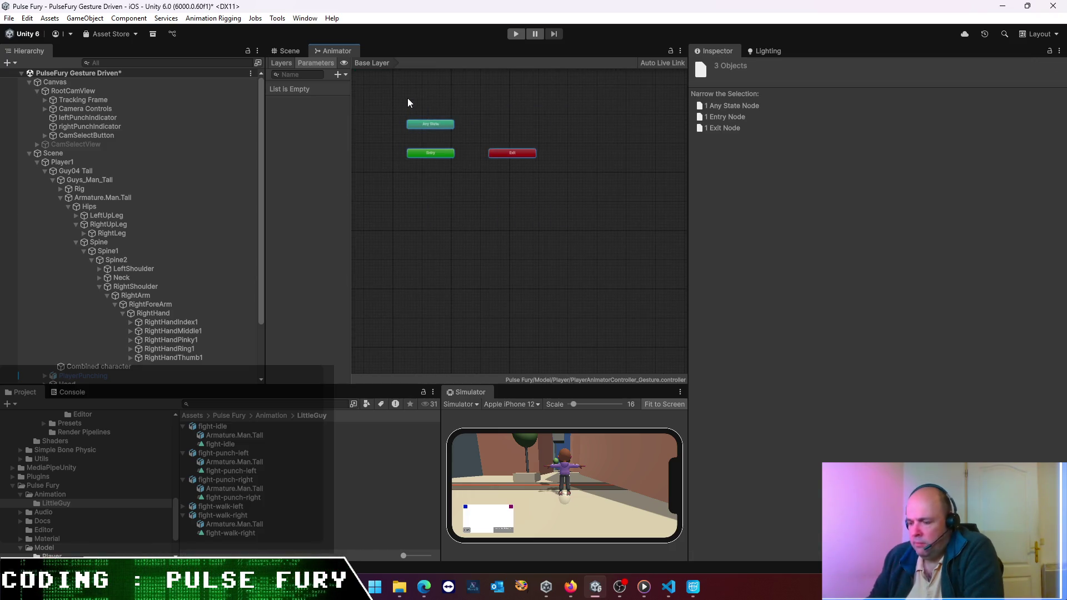
left_click(419, 273)
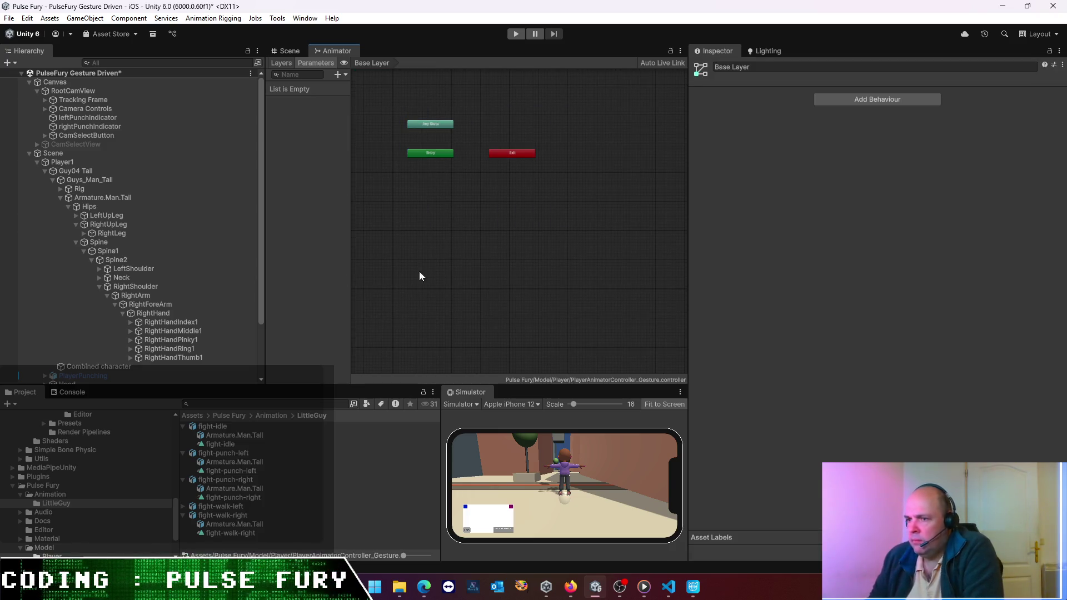
- Add the fight-idle clip as the new default state and save the scene
left_click_drag(212, 427, 455, 297)
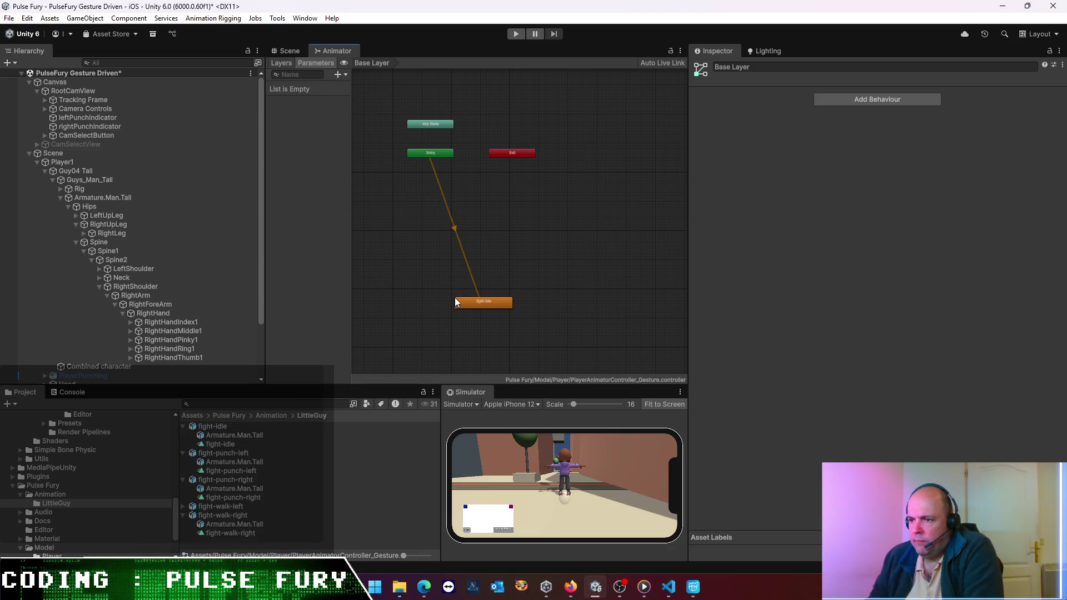
key("ctrl+s")
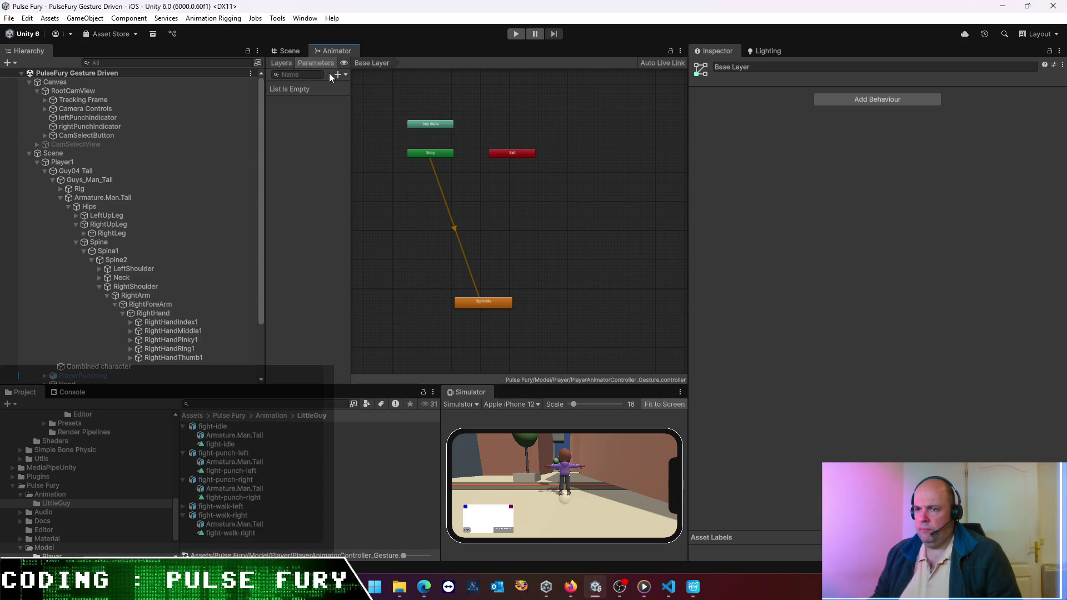
left_click(344, 64)
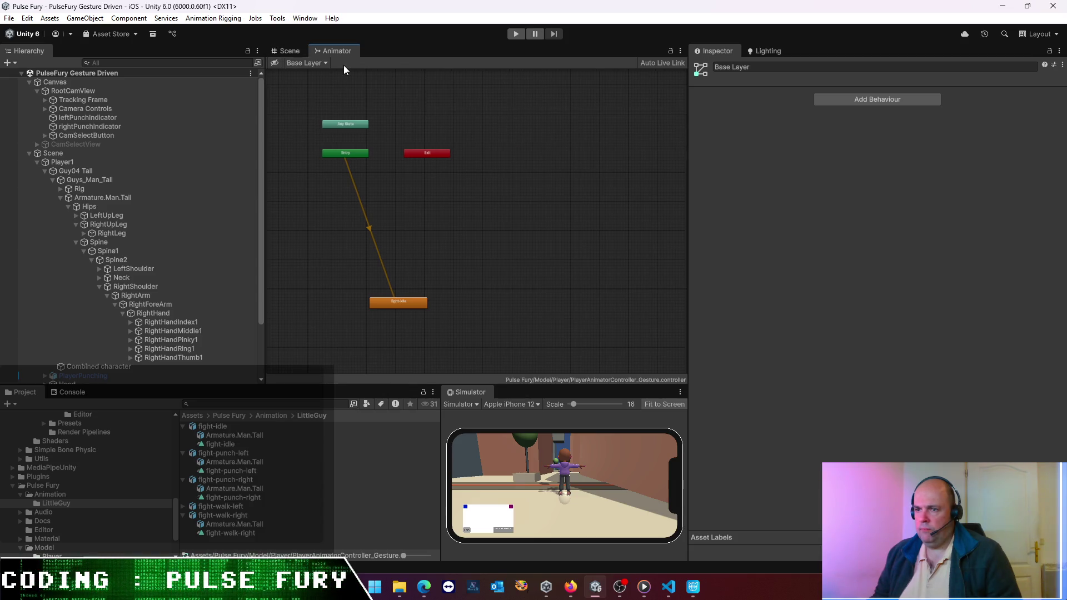
- Locate Guys_Man_Tall's assigned Animator controller asset in the Project panel
left_click(276, 63)
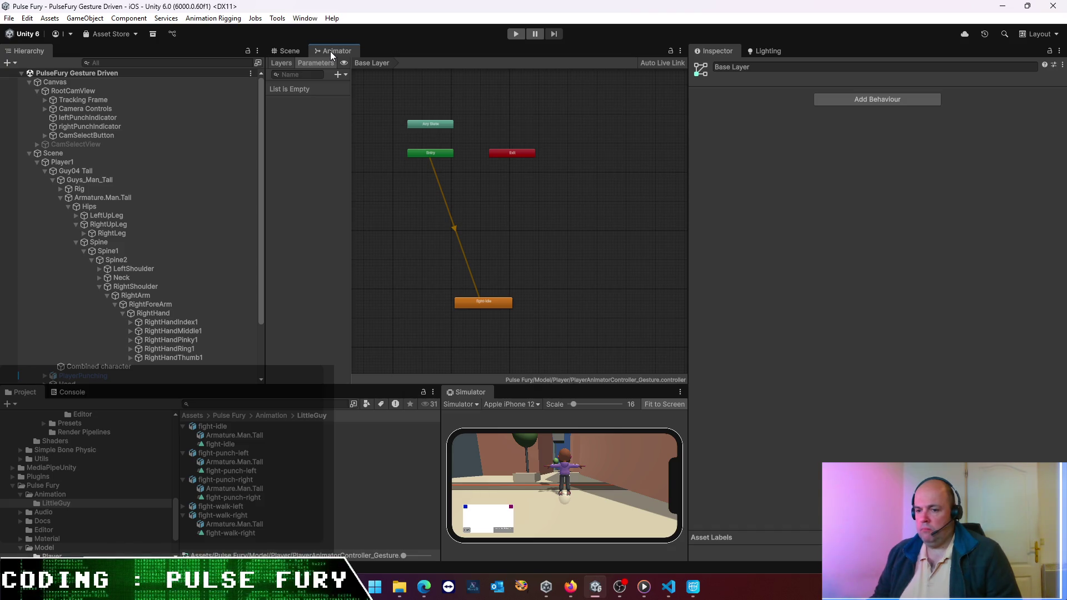
left_click(152, 200)
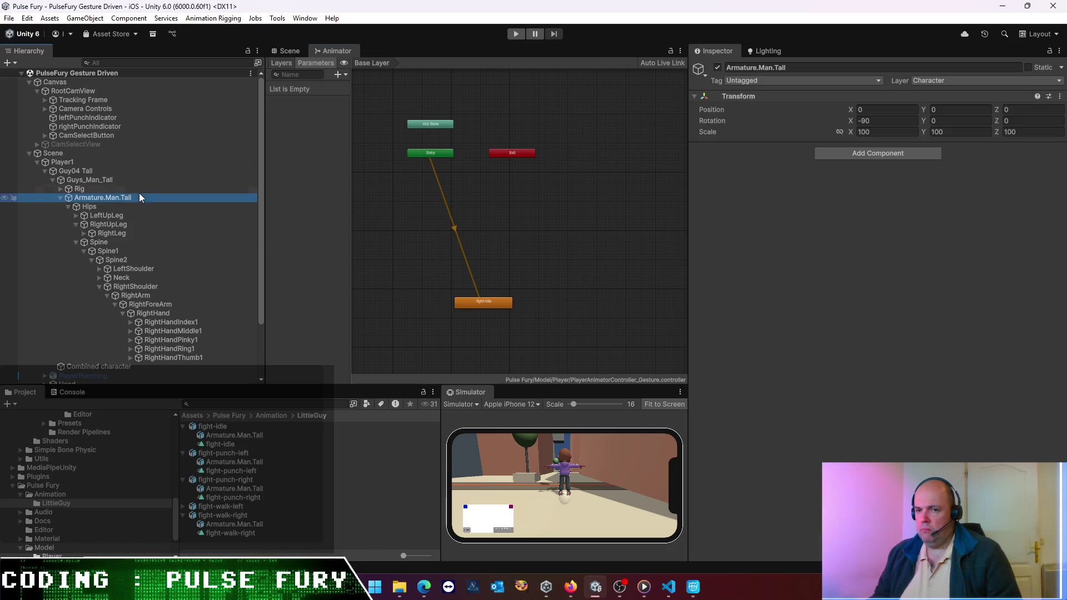
left_click(115, 179)
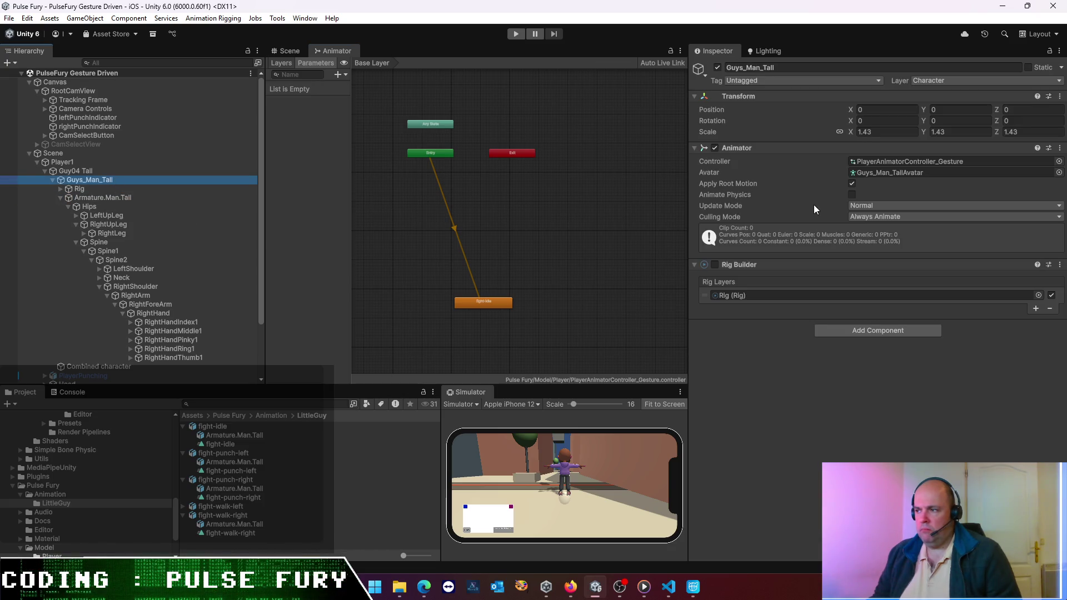
left_click(895, 161)
- Compare the PlayerAnimatorController_Gesture graph with the original PlayerAnimatorController graph
left_click(237, 445)
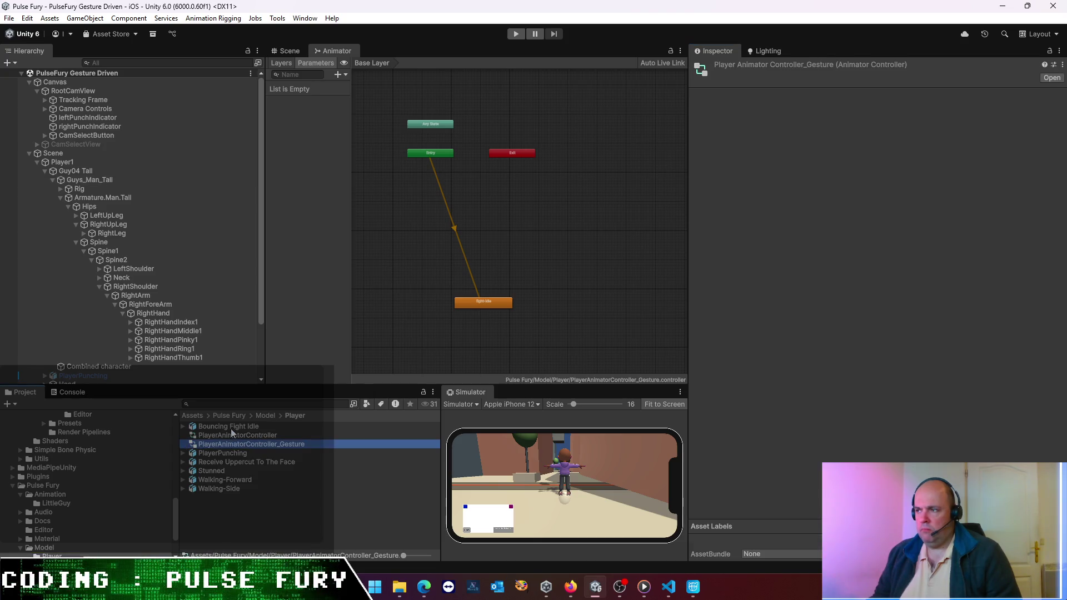
left_click(231, 429)
left_click(234, 436)
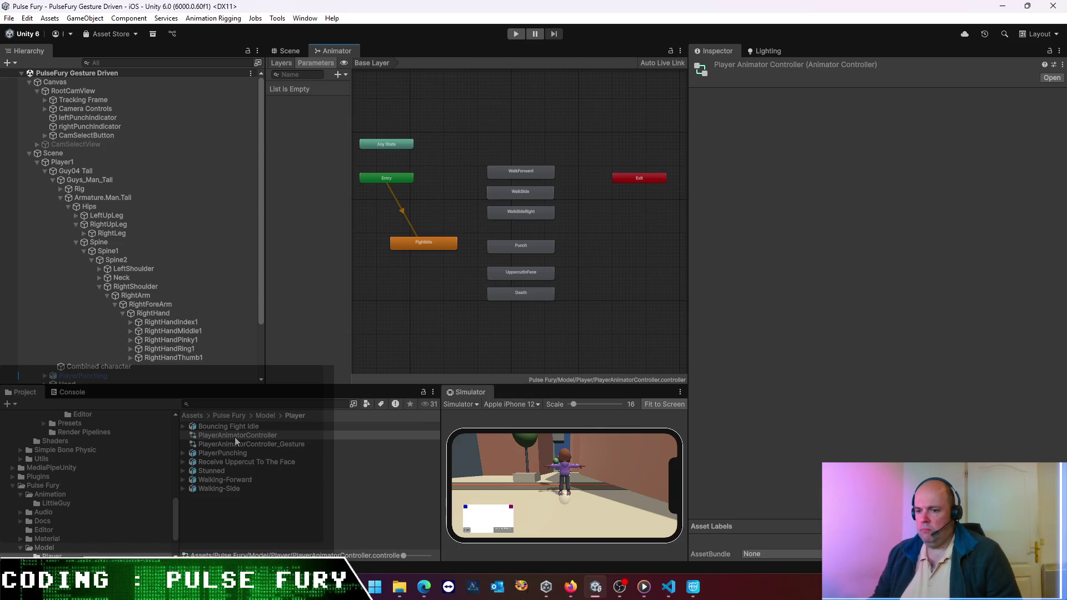
left_click(249, 443)
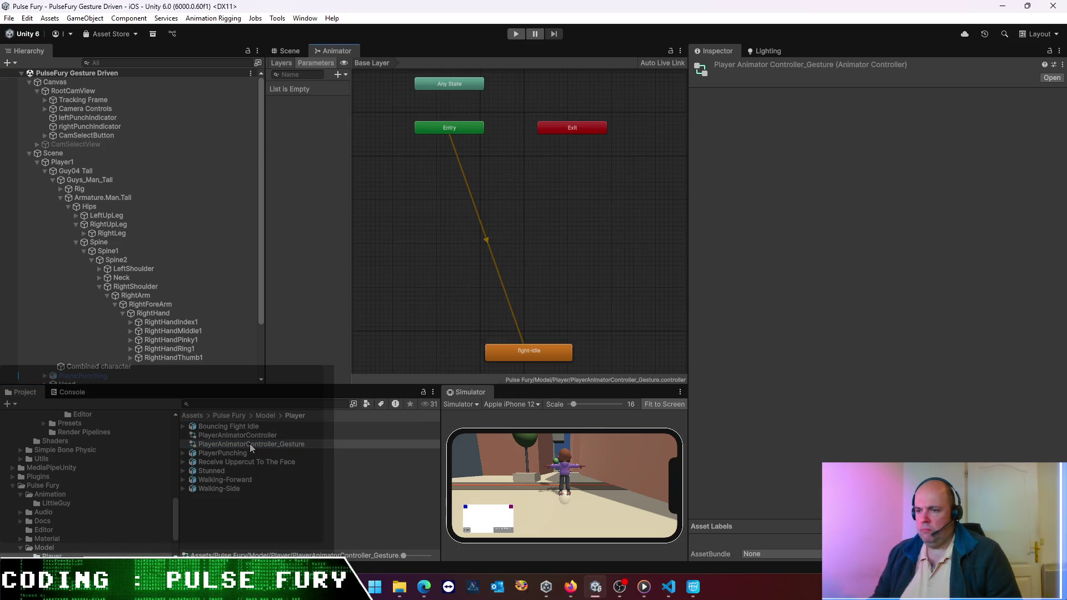
left_click(249, 437)
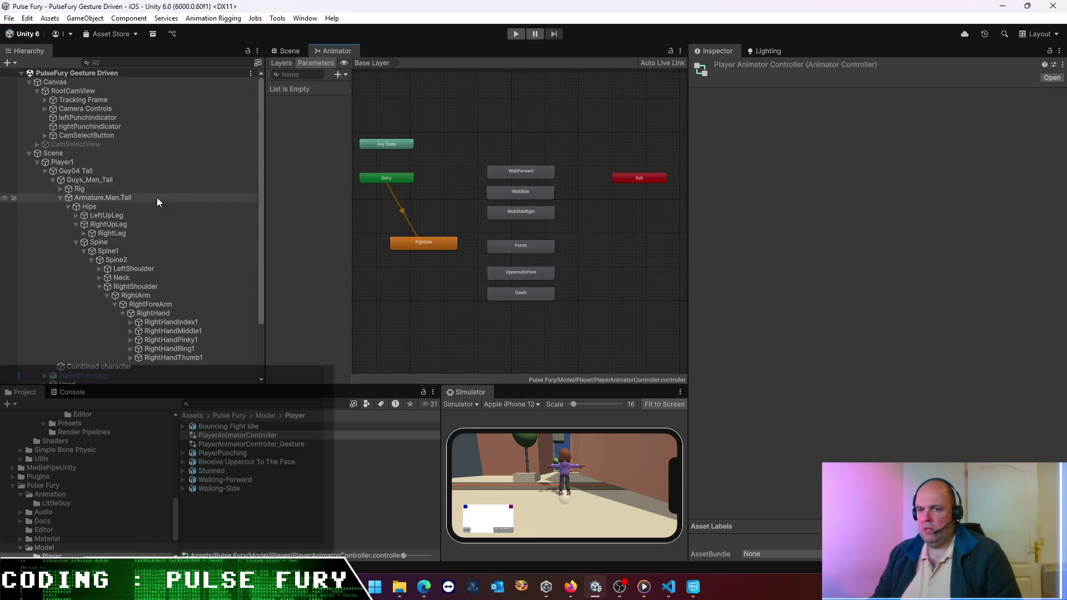
left_click(117, 161)
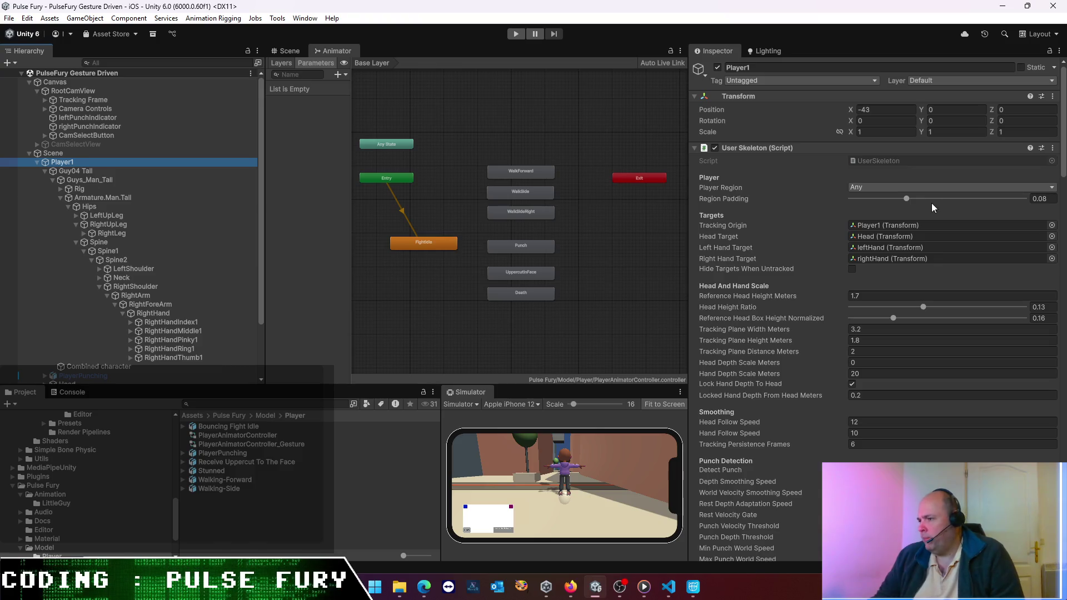
- Review Player1's components, including the Avatar Mode Coordinator in Gesture Driven mode, then select PlayerAnimatorController
scroll(897, 209, "down", 15)
scroll(882, 200, "down", 3)
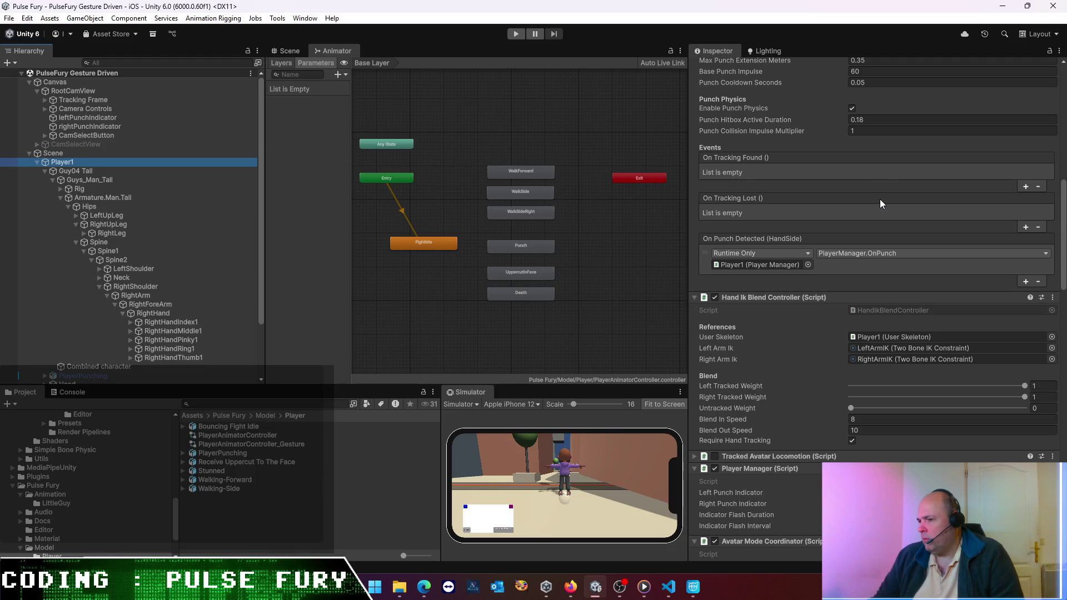
scroll(876, 199, "down", 6)
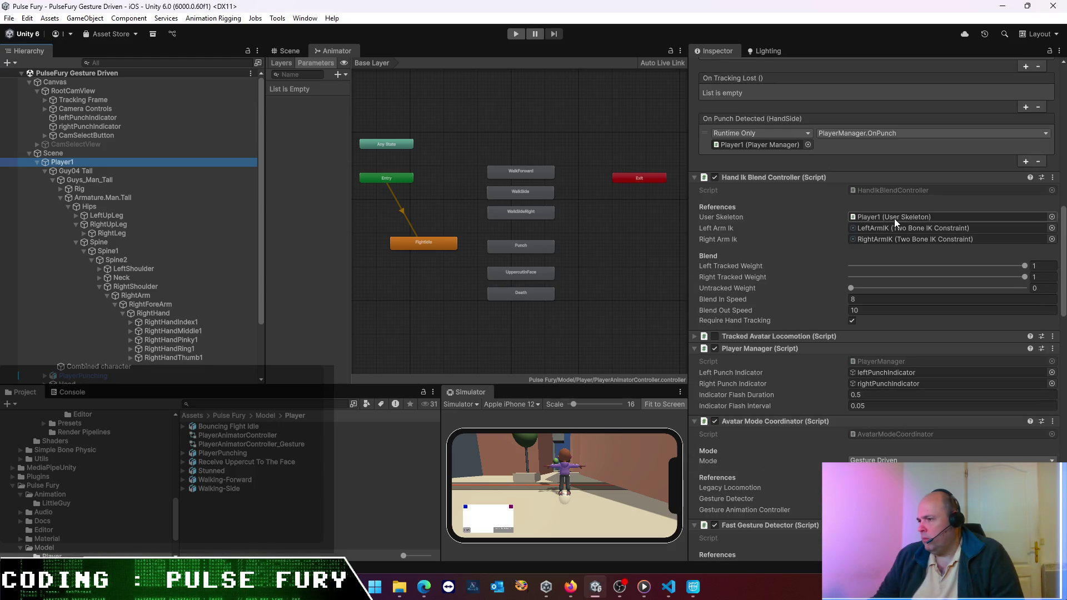
scroll(883, 237, "down", 2)
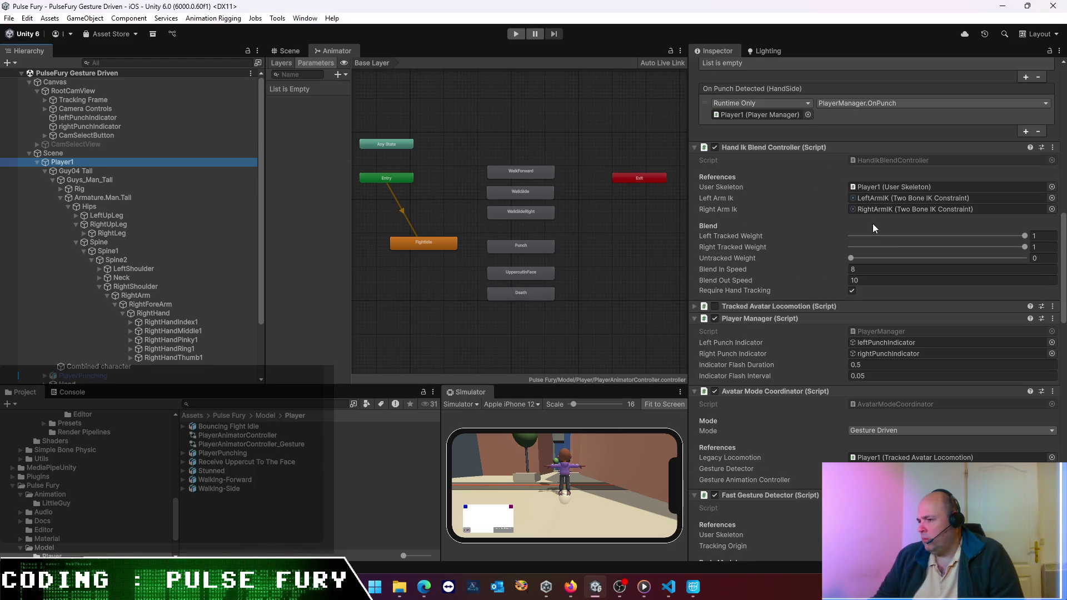
scroll(825, 106, "up", 13)
scroll(826, 106, "down", 15)
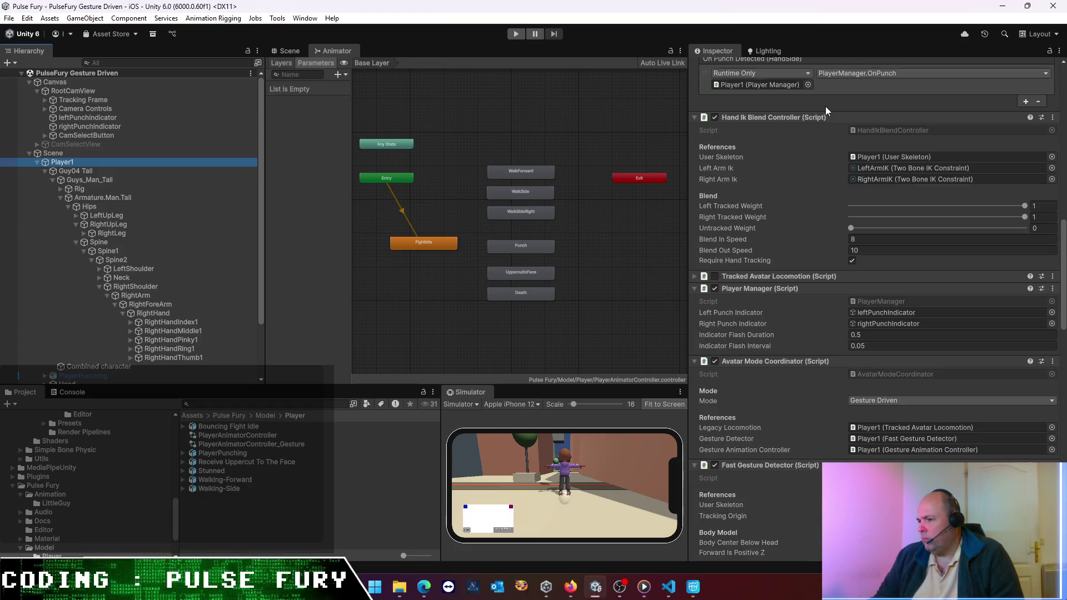
left_click(244, 436)
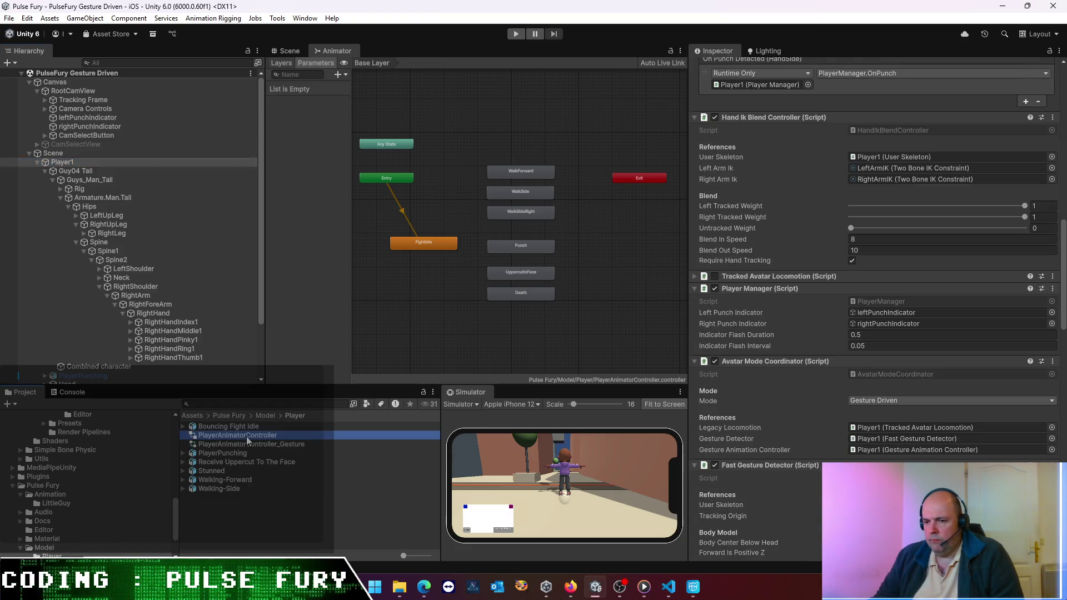
- Find scene references for PlayerAnimatorController (none), then for PlayerAnimatorController_Gesture (Guys_Man_Tall)
right_click(246, 436)
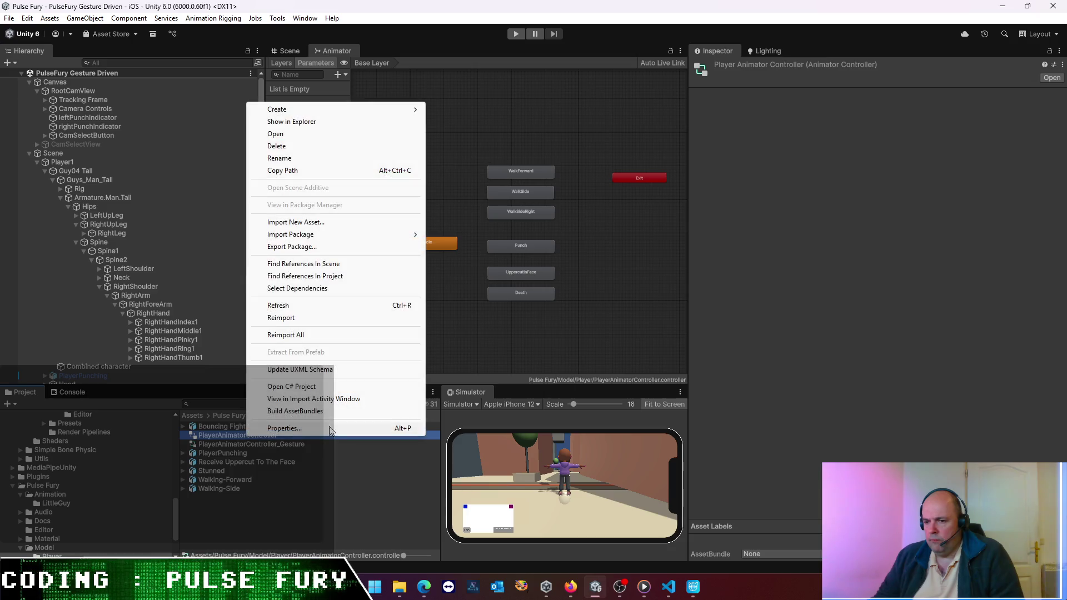
left_click(319, 277)
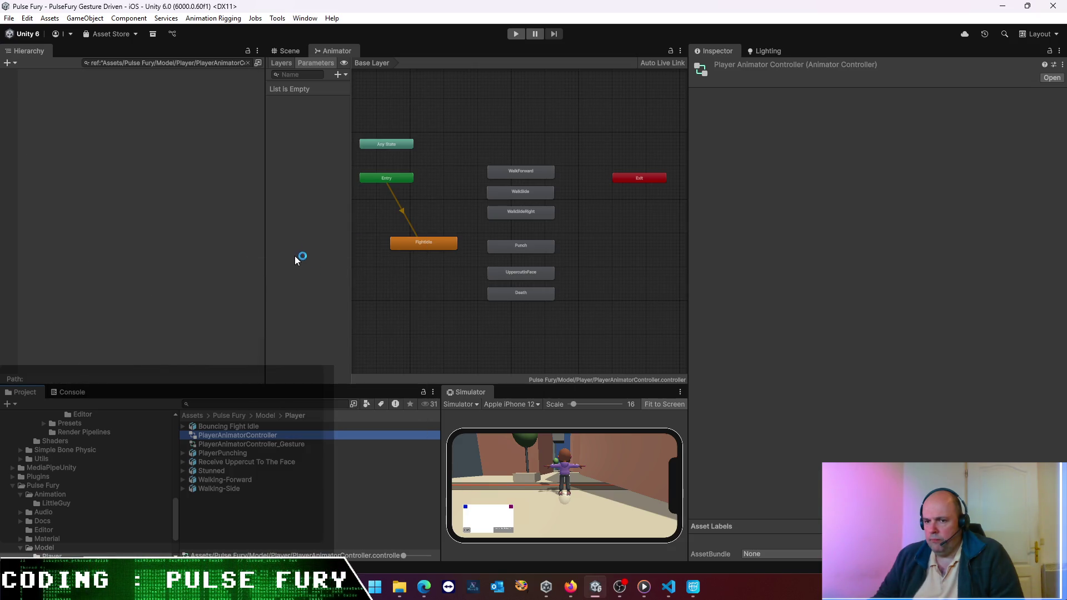
left_click(249, 62)
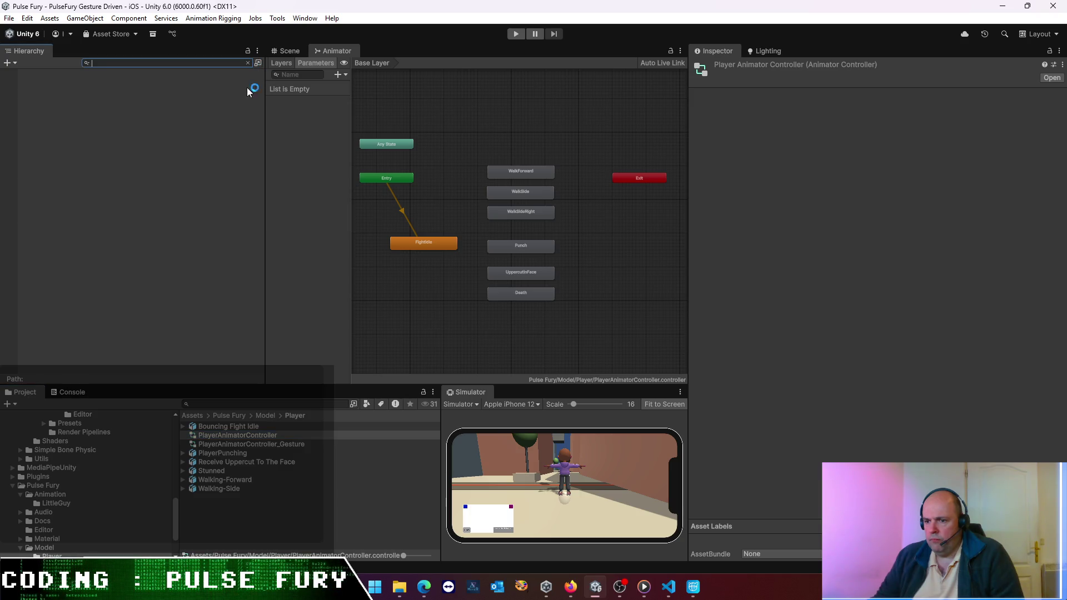
right_click(278, 448)
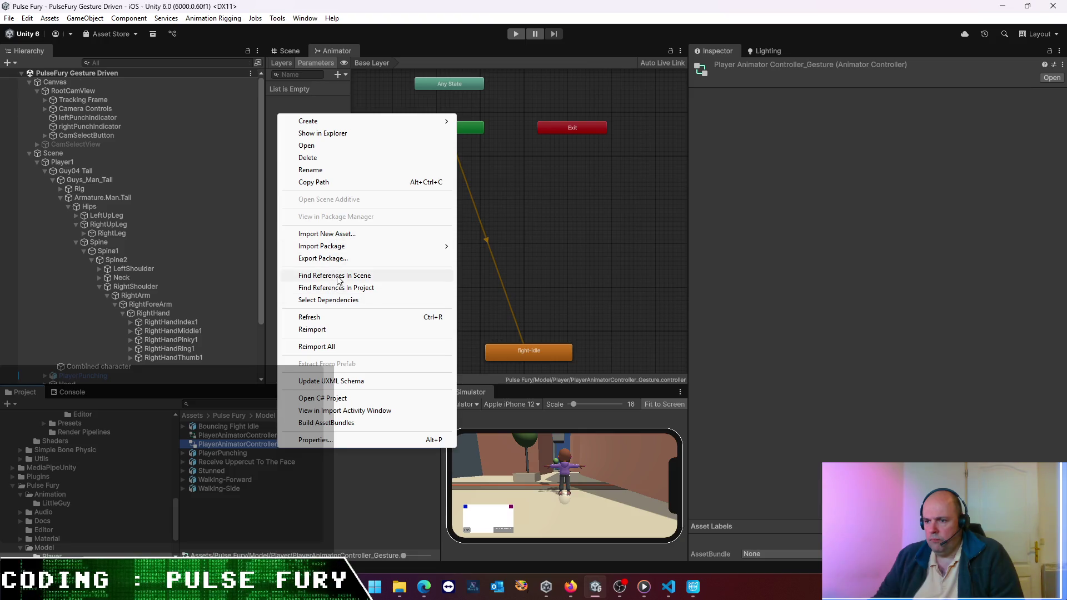
left_click(336, 288)
left_click(58, 81)
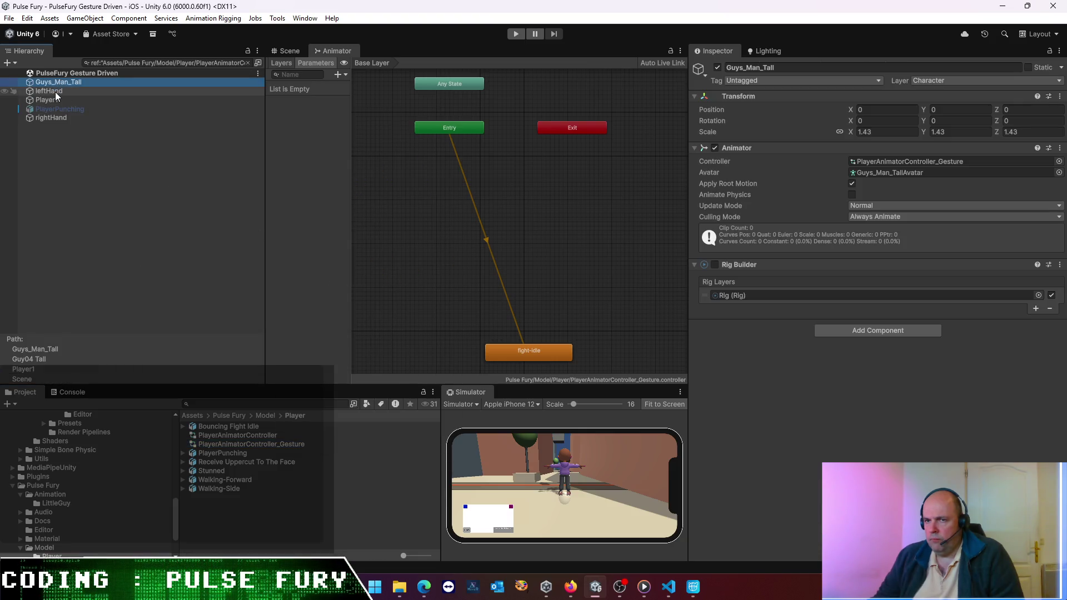
- Inspect the hitbox and Player1 objects, then enable the Rig Builder on Guys_Man_Tall
left_click(55, 91)
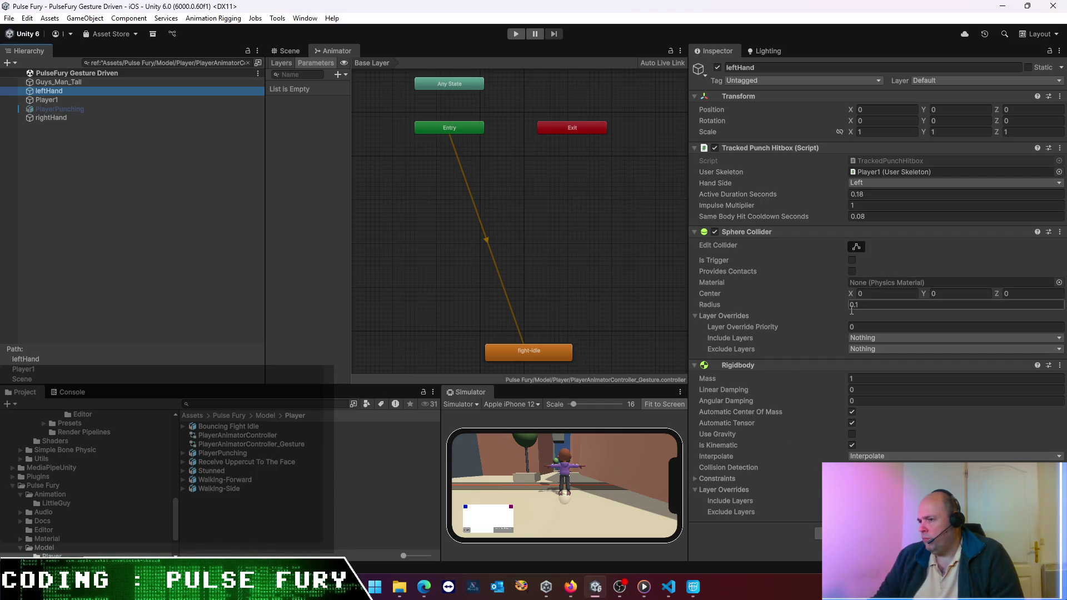
left_click(82, 101)
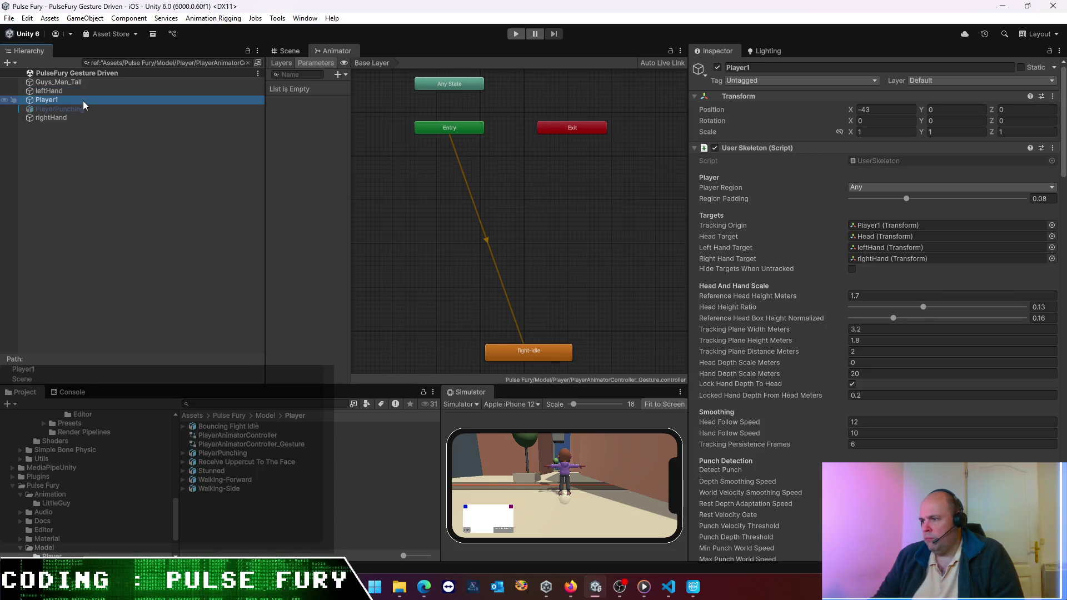
left_click(68, 83)
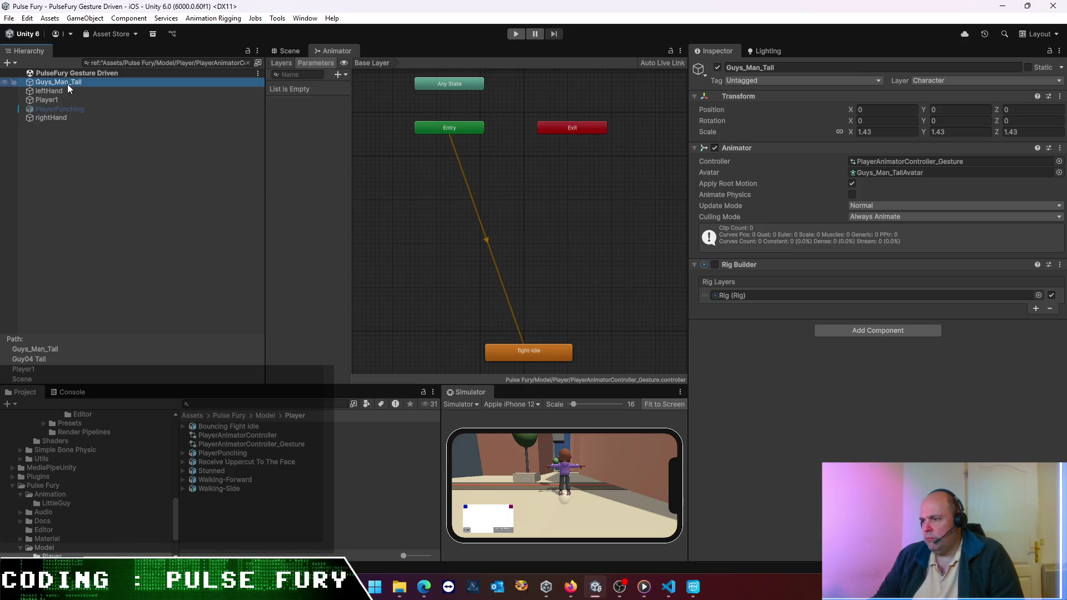
left_click(715, 265)
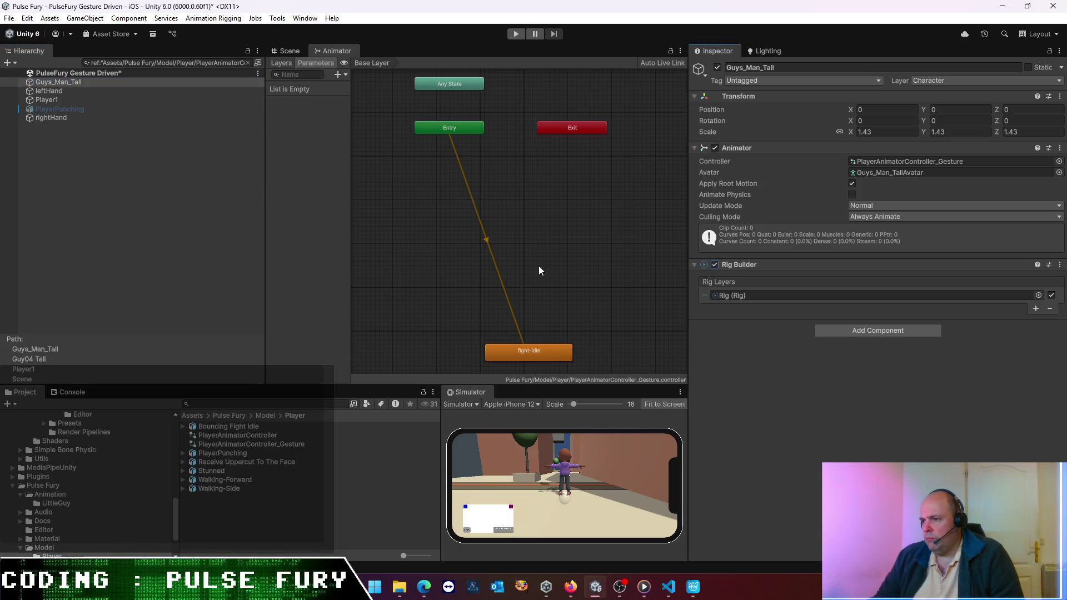
- Save the PulseFury Gesture Driven scene and start a Play-mode test
left_click(81, 116)
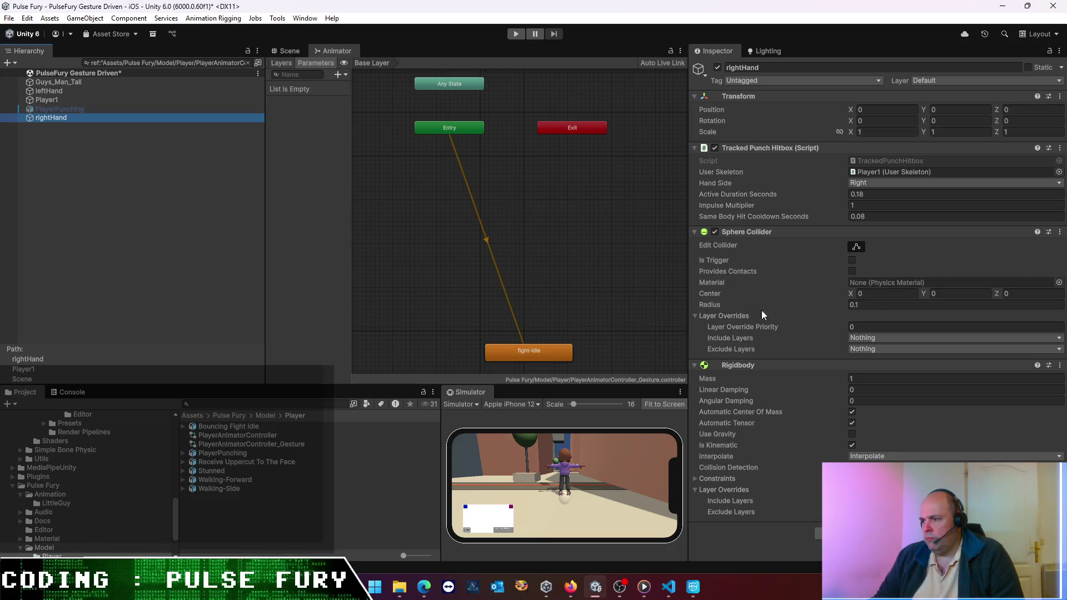
key("ctrl+s")
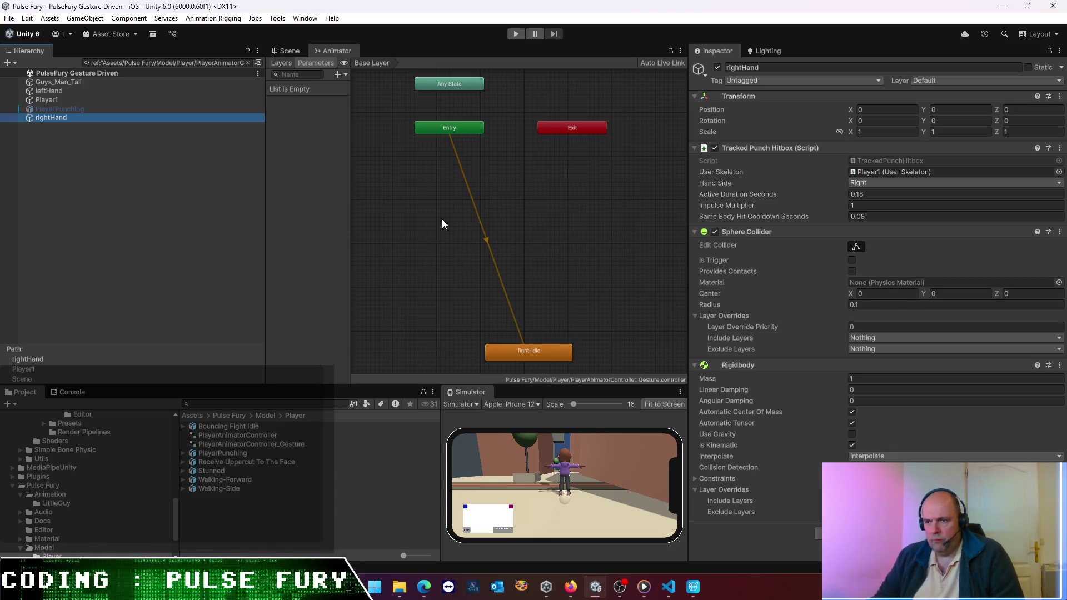
left_click(514, 35)
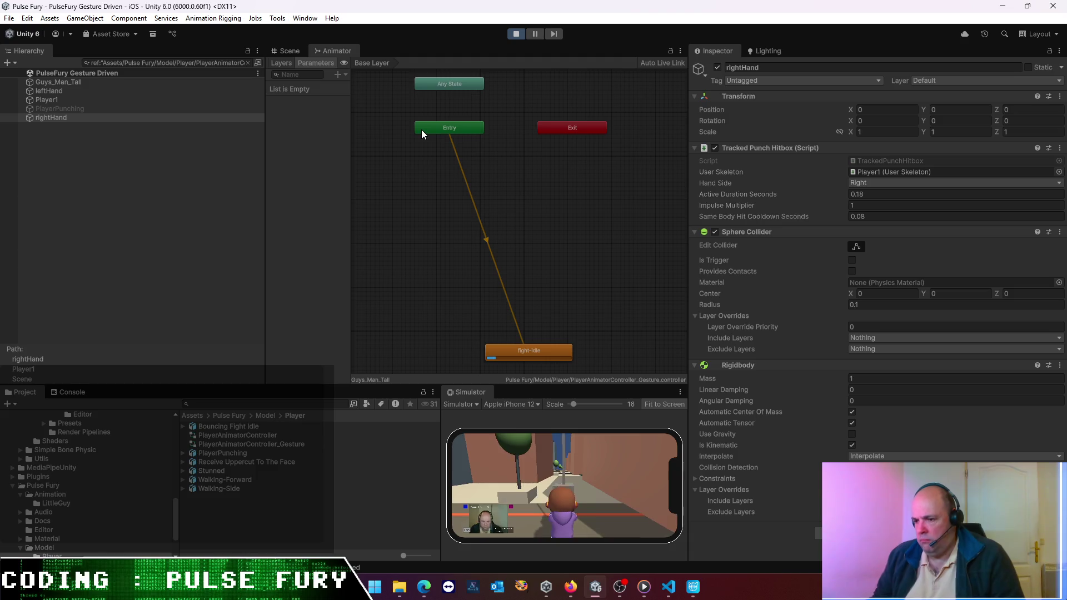
- Watch the character in the Scene view, stop Play mode, and move fight-idle beneath Entry
left_click(291, 51)
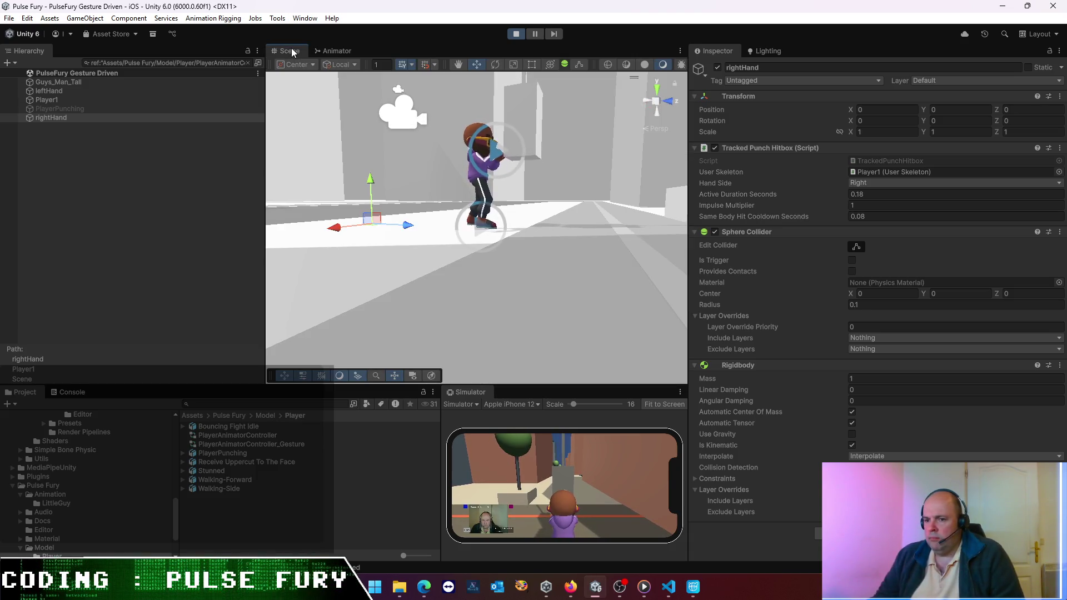
left_click(325, 51)
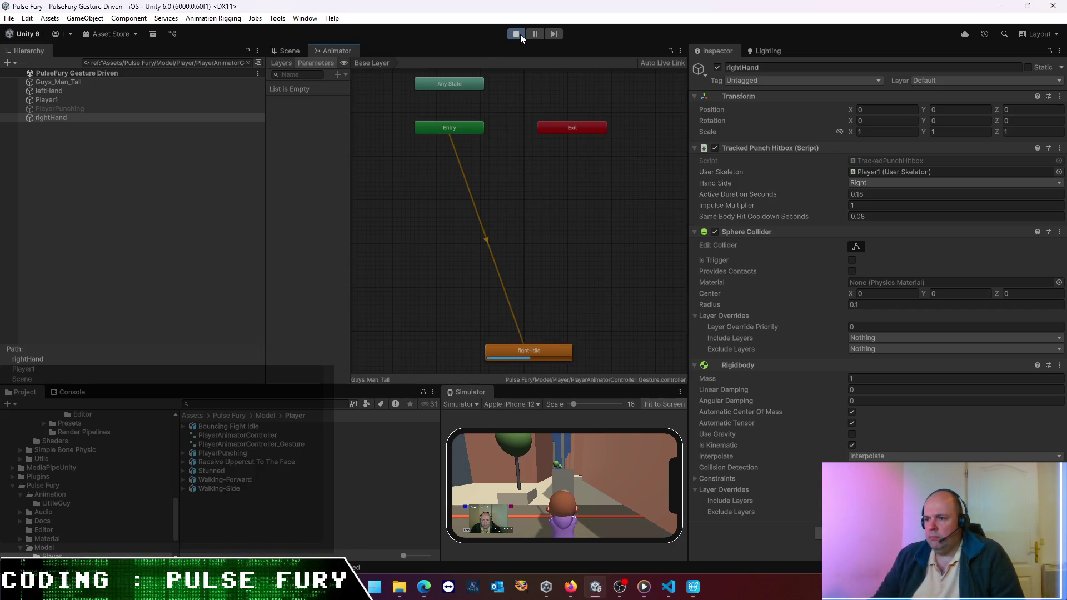
left_click(520, 35)
left_click_drag(532, 349, 470, 175)
- Navigate to the Animation/LittleGuy folder of fight clips
left_click(238, 415)
left_click(212, 428)
double_click(218, 425)
double_click(218, 426)
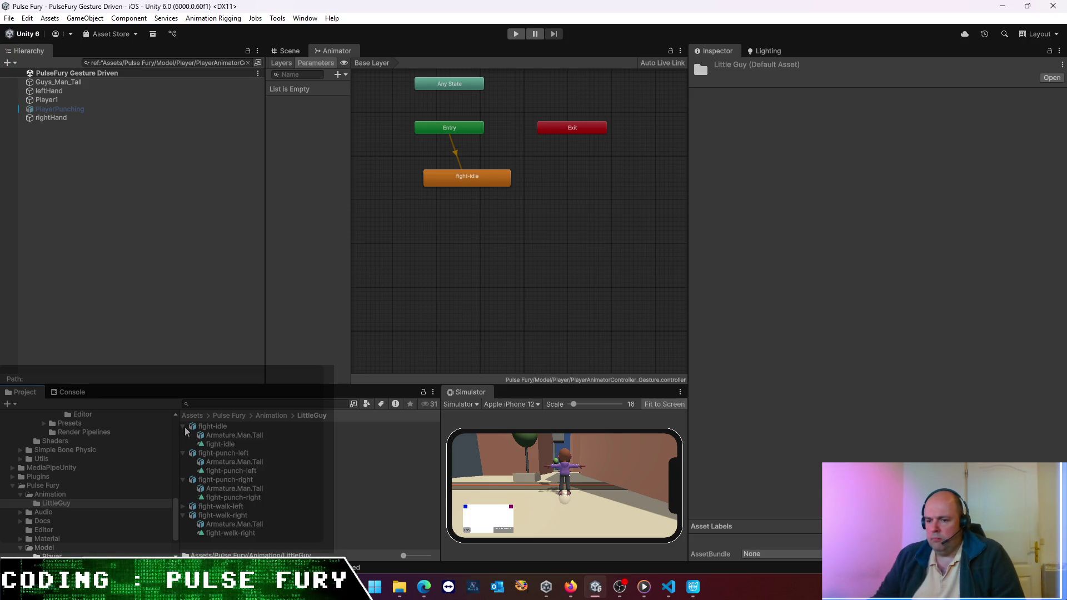
- Select all five fight FBX files and review their Humanoid rig copying Guys_Man_TallAvatar
left_click(204, 507)
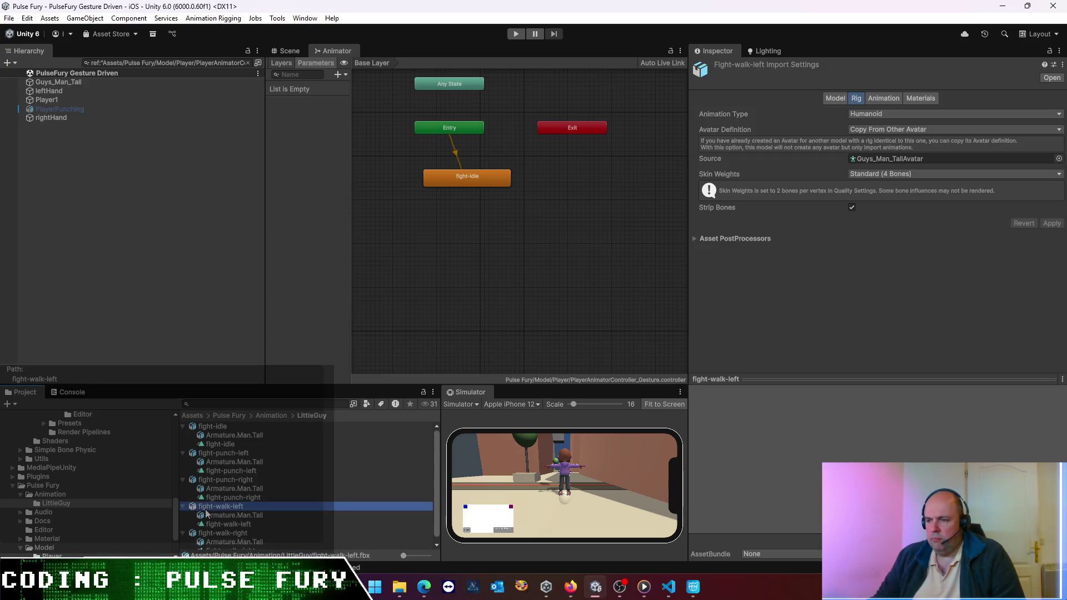
left_click(221, 427)
left_click(224, 453, "ctrl")
left_click(229, 480, "ctrl")
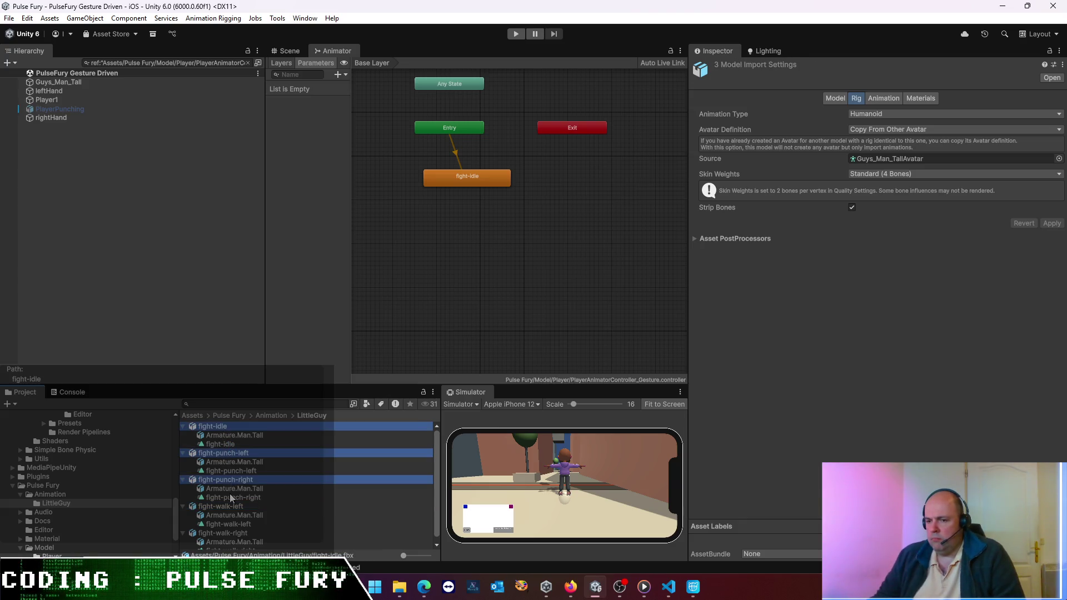
left_click(230, 507, "ctrl")
left_click(234, 531, "ctrl")
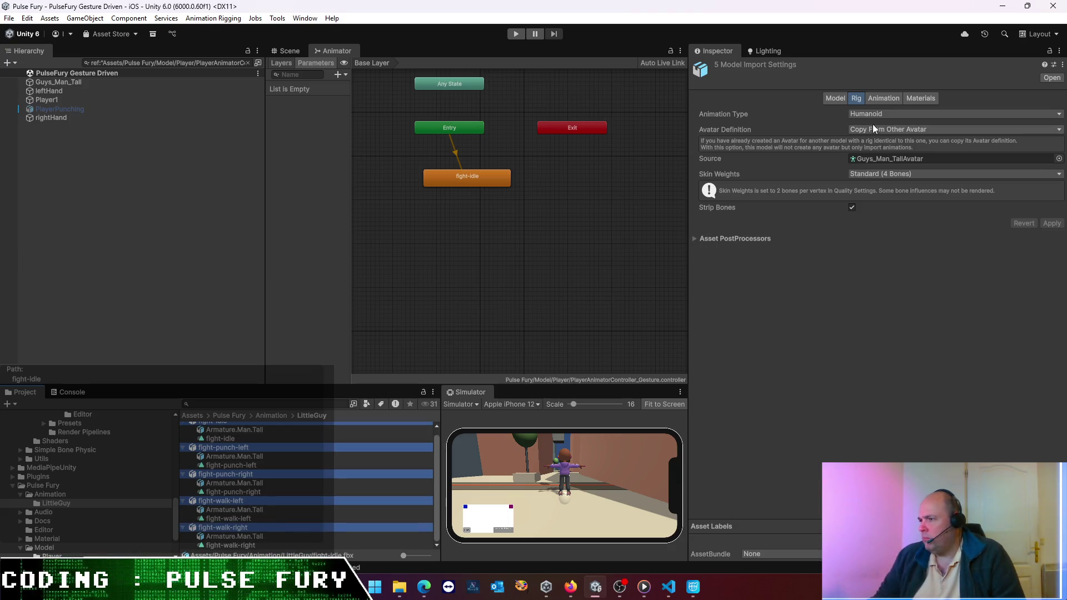
left_click(843, 98)
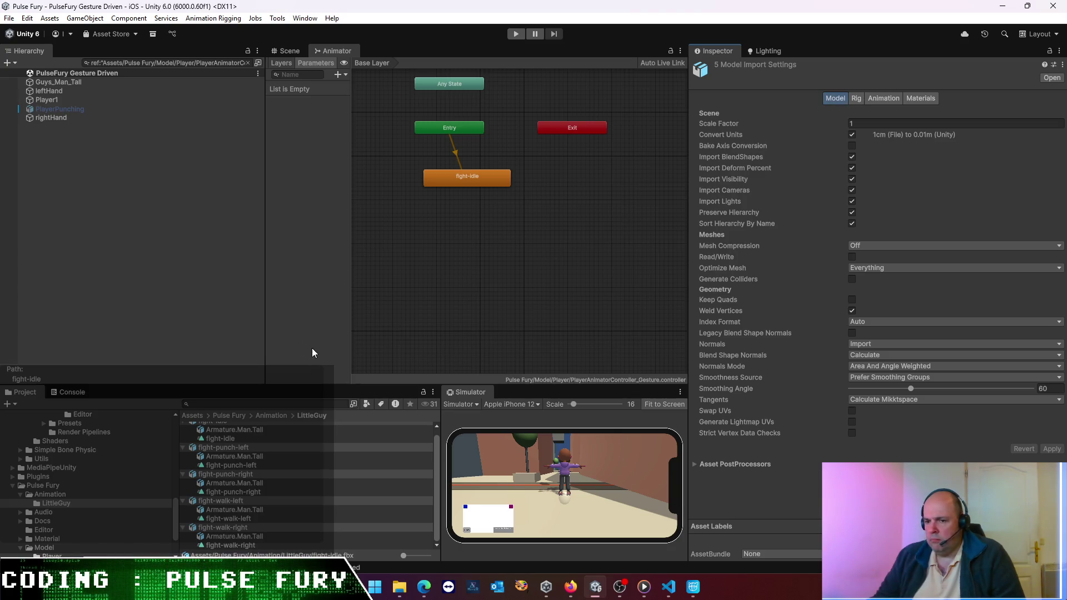
left_click(278, 437)
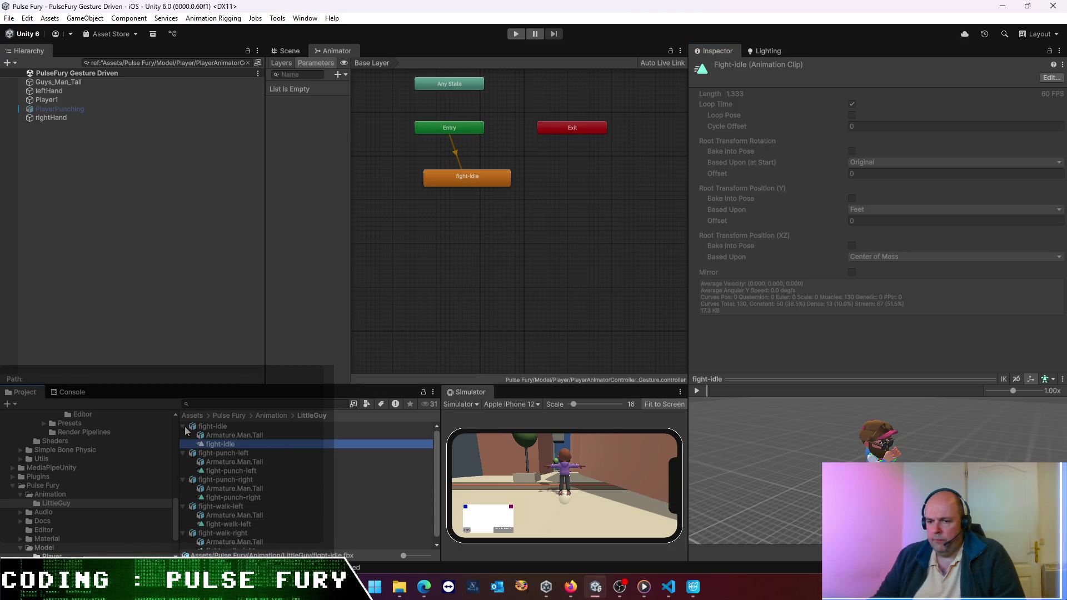
- Collapse the five fight file foldouts and select the fight-punch-left clip
left_click(182, 426)
left_click(184, 437)
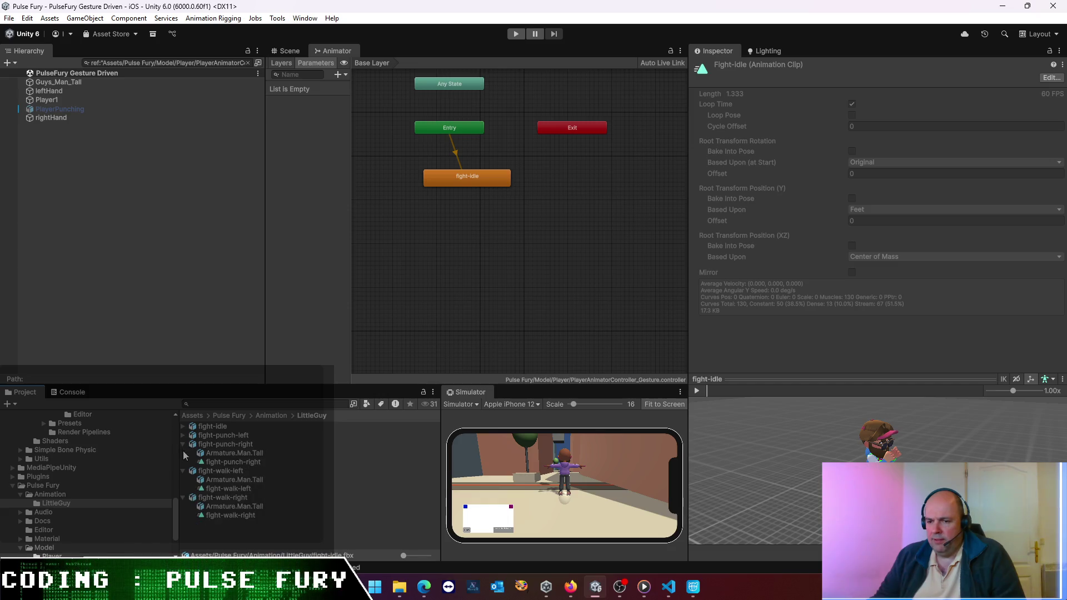
left_click(182, 445)
left_click(183, 453)
left_click(183, 462)
left_click(233, 498)
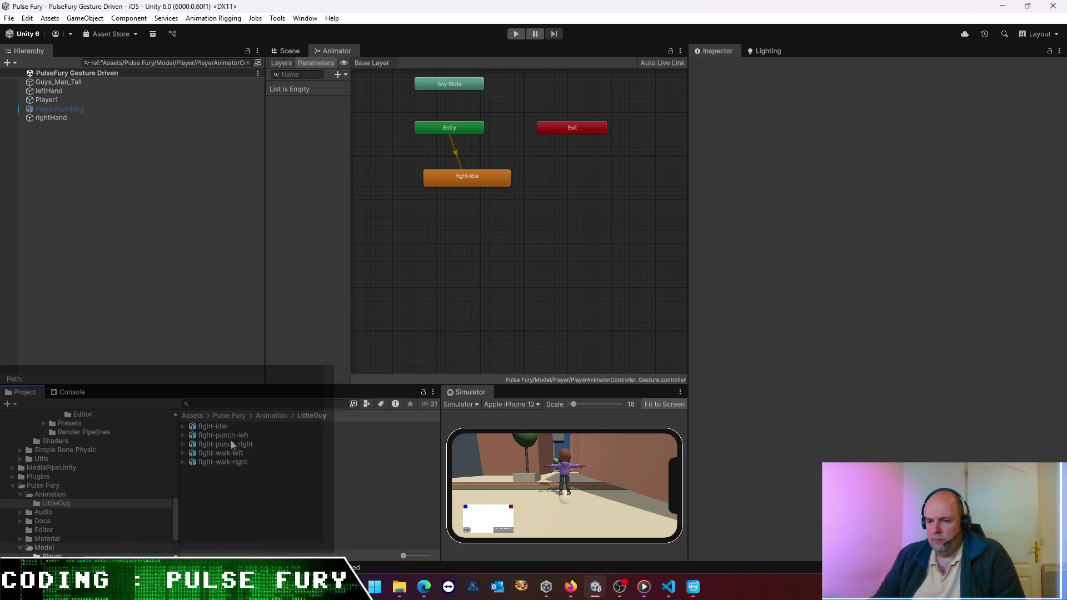
left_click(216, 437)
- Add fight-punch-left, fight-punch-right, fight-walk-left and fight-walk-right states to the Animator graph
mouse_move(214, 434)
left_mouse_down()
mouse_move(461, 323)
mouse_move(488, 261)
left_mouse_up()
mouse_move(238, 442)
left_mouse_down()
mouse_move(492, 338)
mouse_move(512, 292)
left_mouse_up()
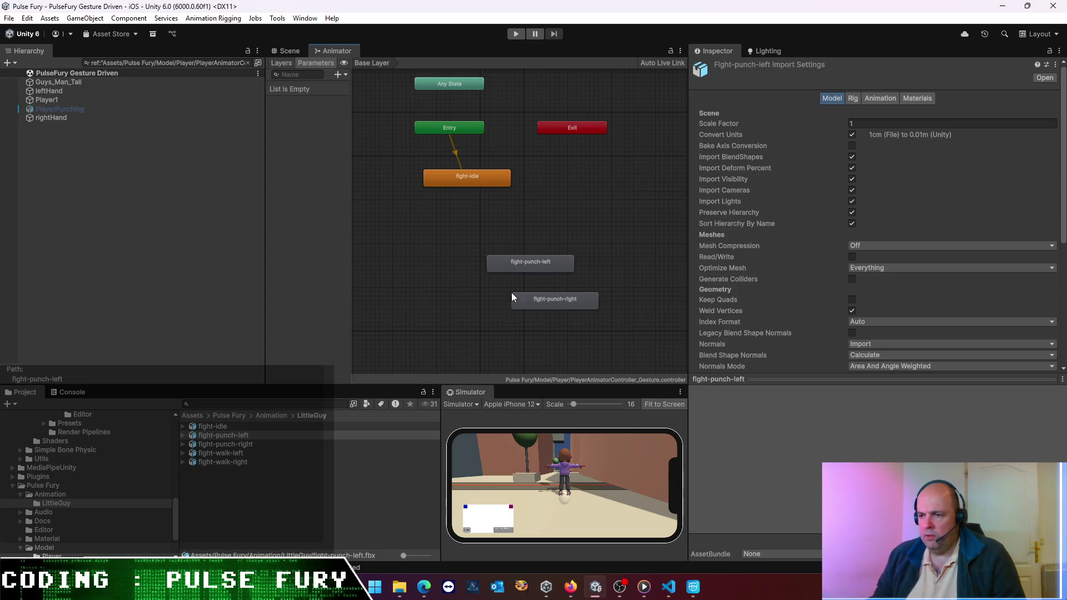
left_click_drag(350, 414, 488, 335)
left_click_drag(234, 463, 504, 366)
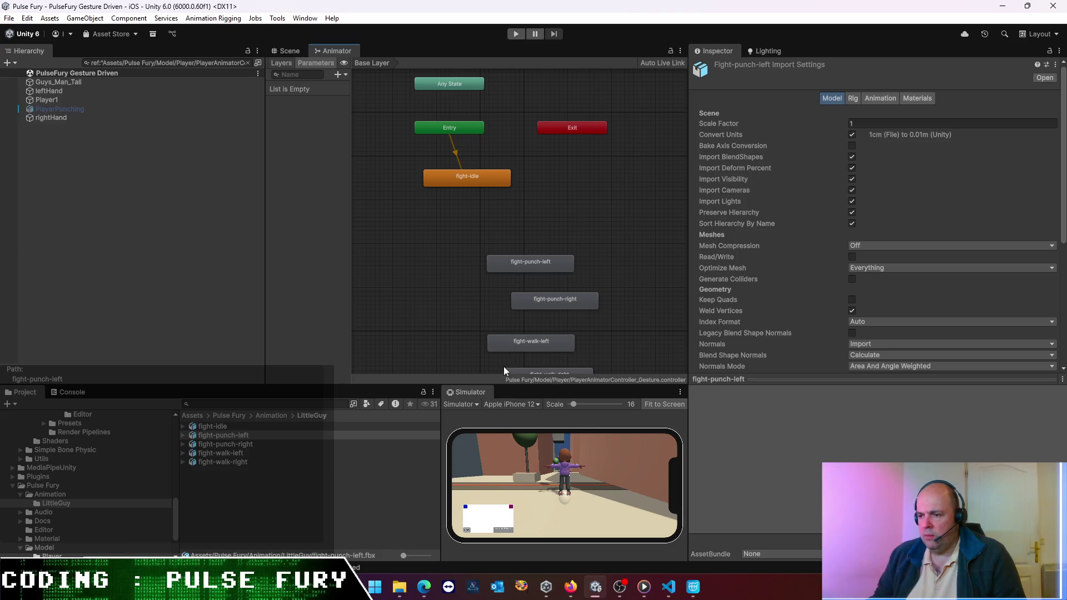
- Stack the four new states in a column beneath fight-idle, then start Play mode
mouse_move(470, 220)
left_mouse_down()
mouse_move(489, 311)
mouse_move(591, 371)
left_mouse_up()
mouse_move(546, 267)
left_mouse_down()
mouse_move(495, 249)
mouse_move(483, 207)
left_mouse_up()
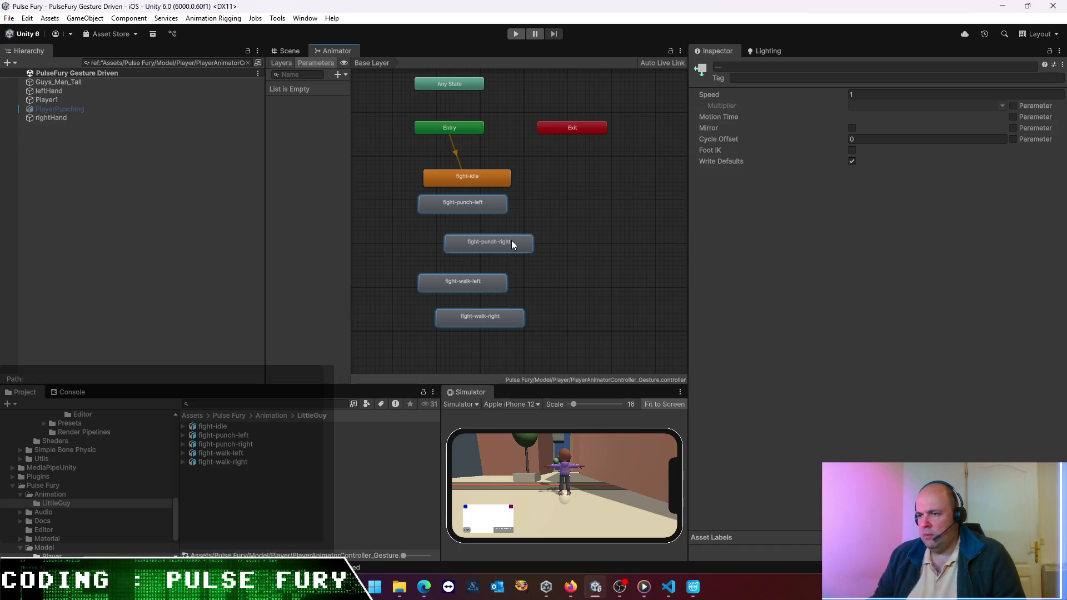
left_click(562, 218)
left_click_drag(509, 245, 483, 231)
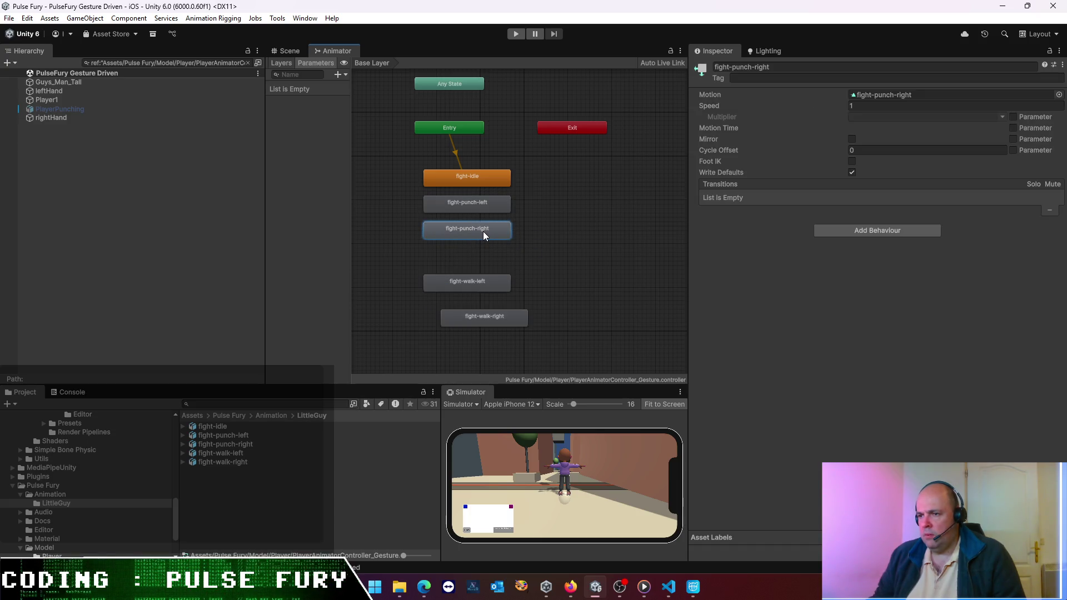
left_click_drag(471, 290, 472, 262)
left_click_drag(487, 317, 469, 284)
left_click(492, 322)
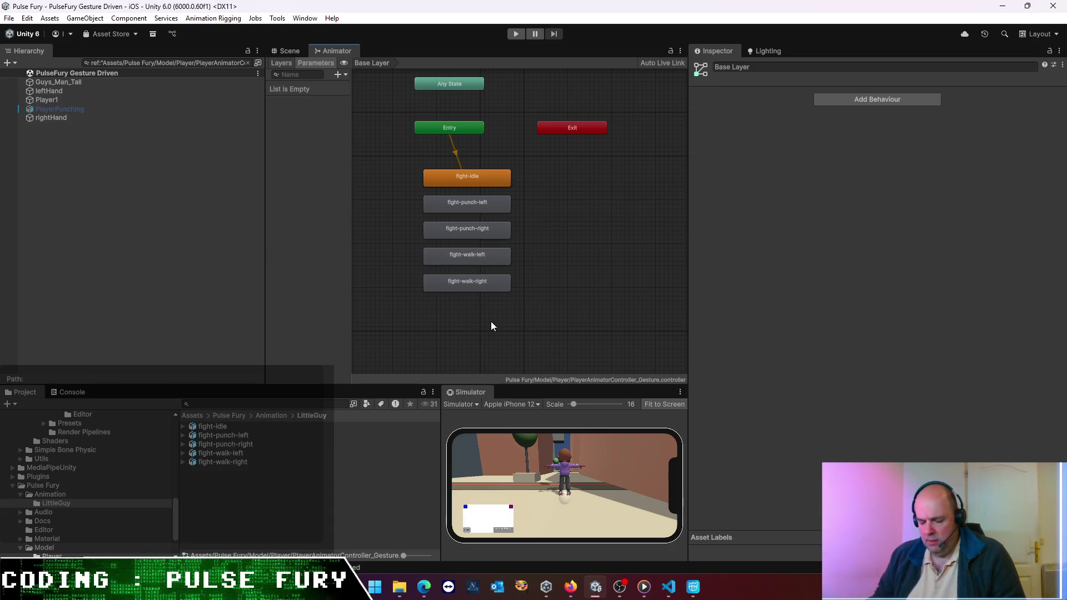
left_click(519, 36)
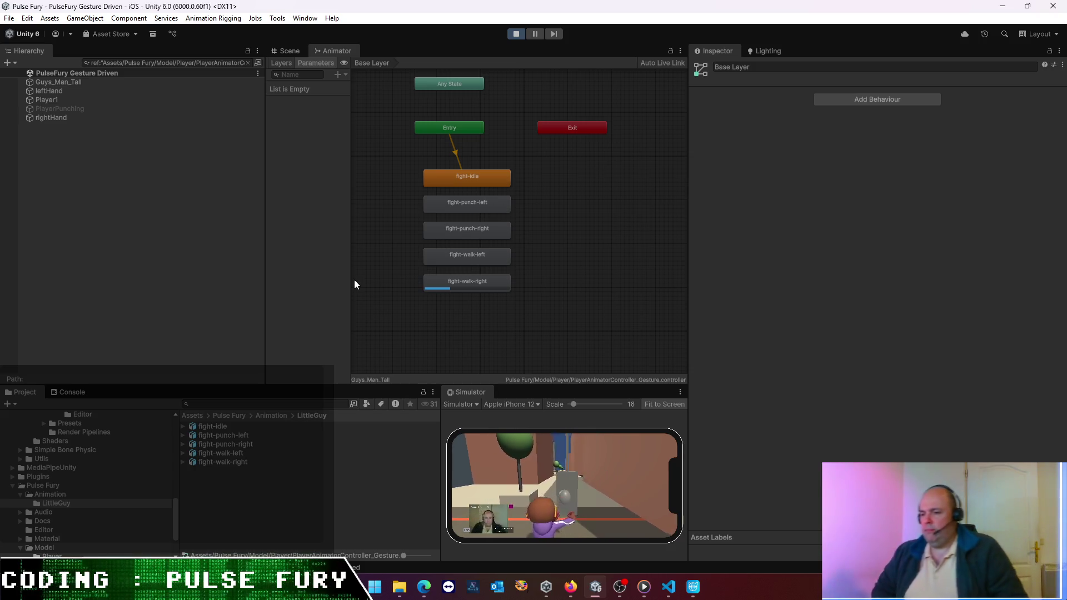
- Watch the character in the Scene view, stop Play mode, and select the fight-walk-left clip
left_click(286, 51)
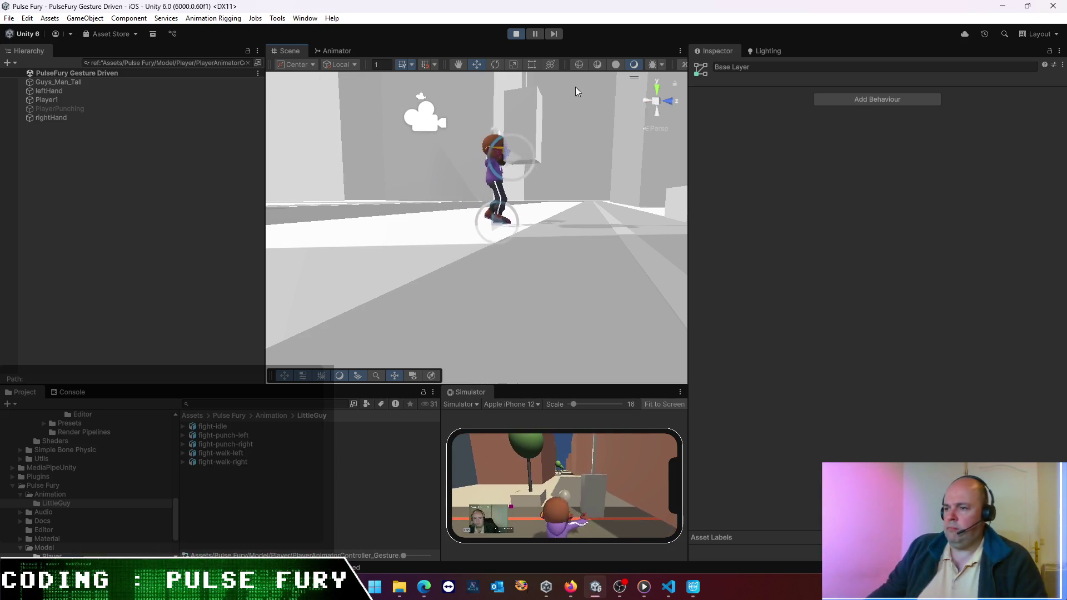
left_click(515, 35)
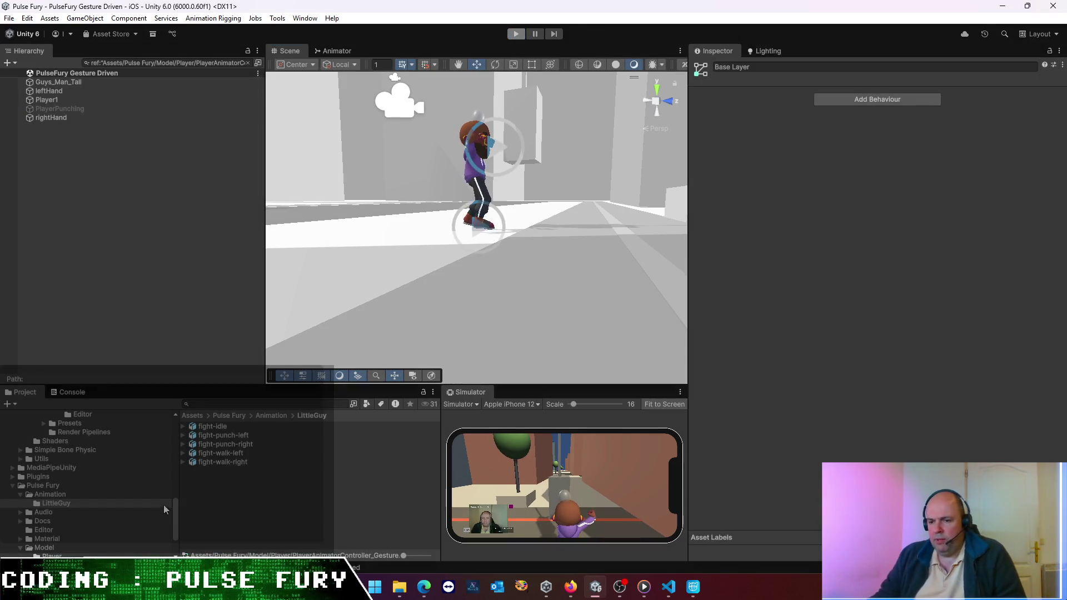
left_click(221, 453)
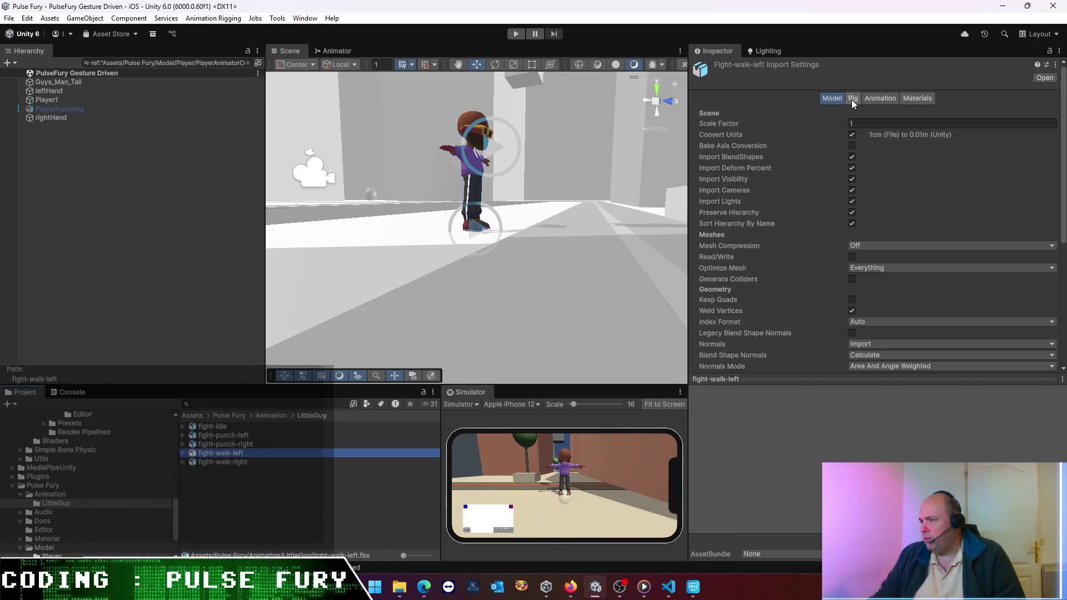
- Review fight-walk-left's animation import settings and browse the filtered player objects
left_click(884, 98)
scroll(874, 305, "down", 5)
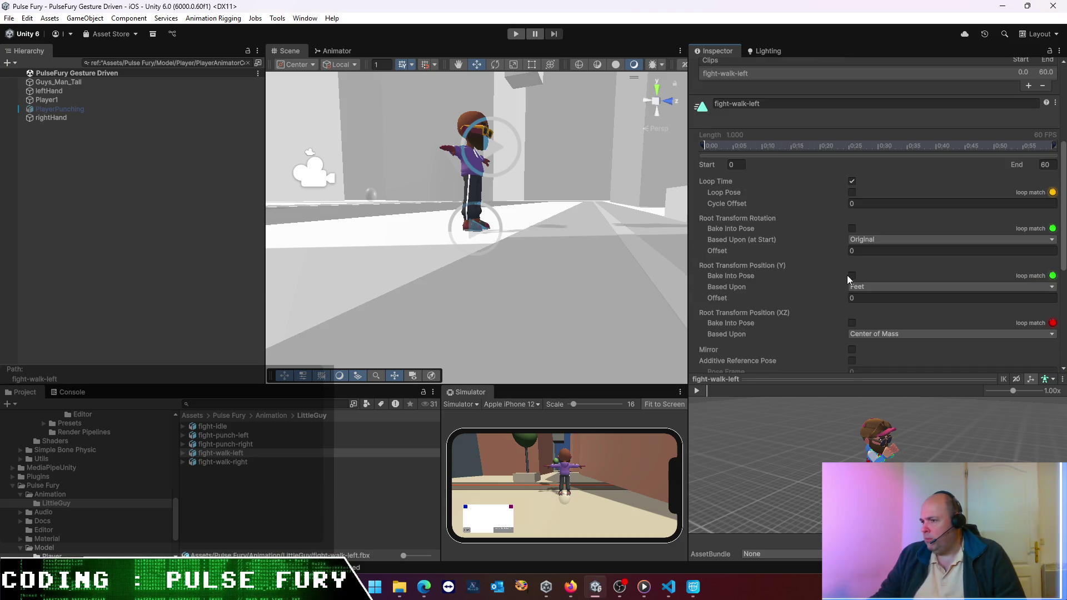
scroll(852, 273, "down", 3)
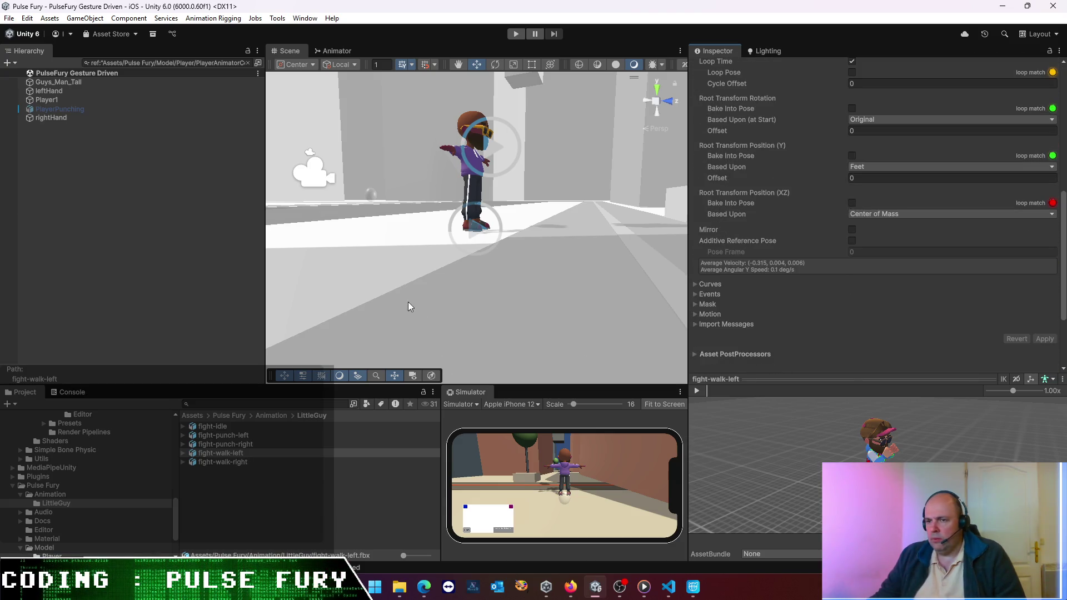
left_click(224, 417)
left_click(58, 91)
left_click(53, 98)
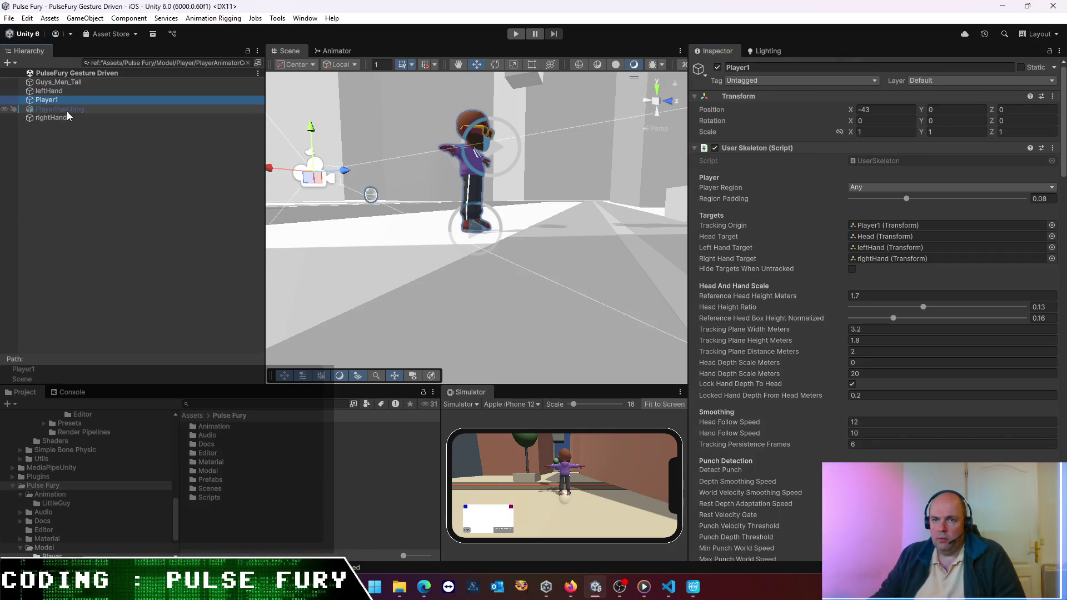
left_click(78, 143)
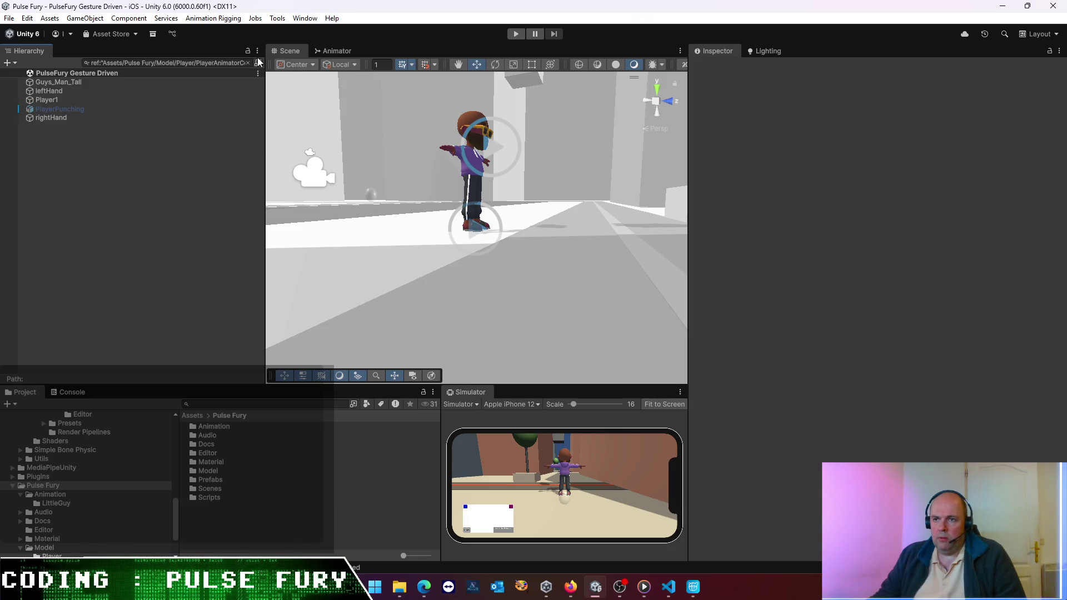
- Clear the Hierarchy search, select Guys_Man_Tall, and open its controller in the Animator
left_click(63, 100)
left_click(248, 63)
left_click(85, 189)
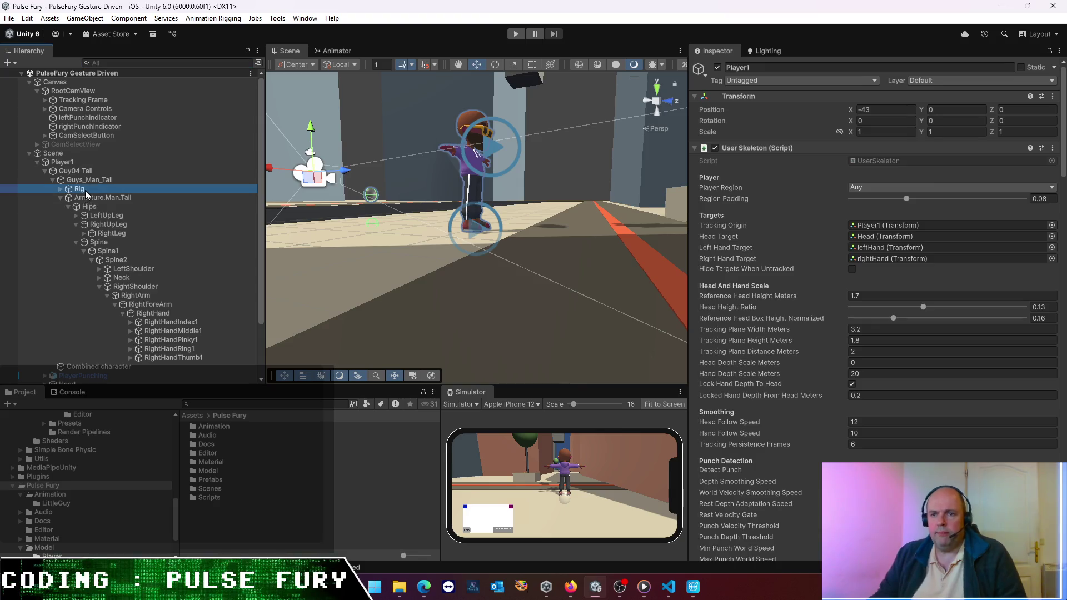
left_click(84, 162)
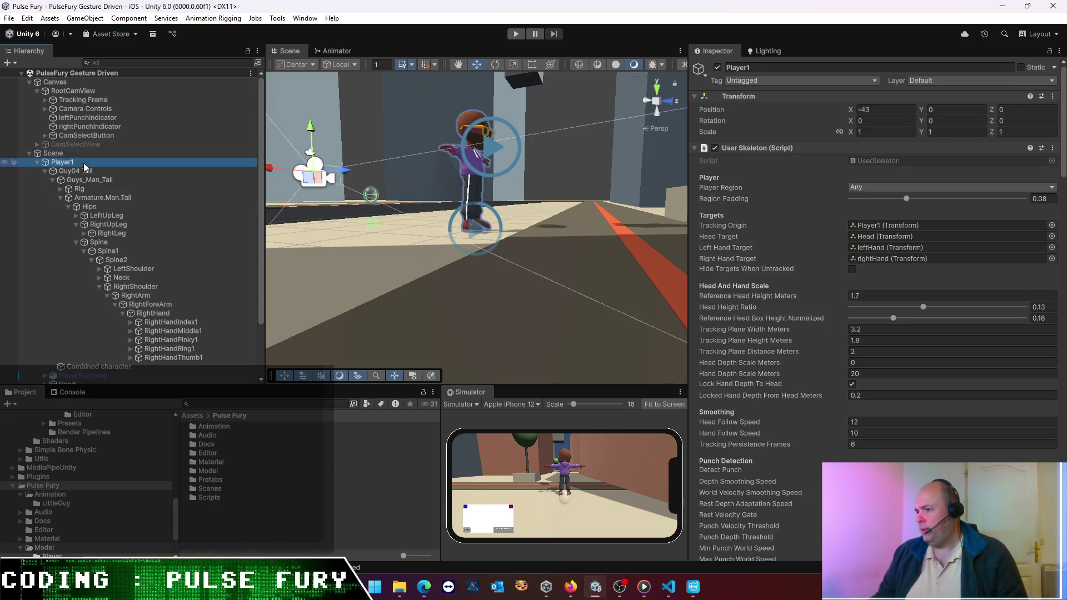
left_click(84, 171)
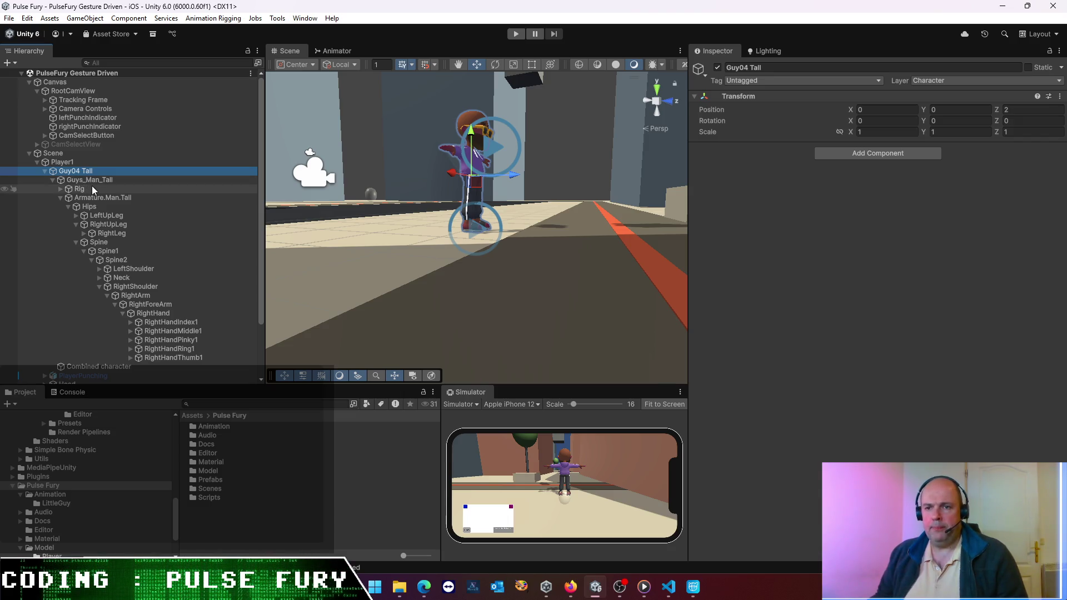
left_click(90, 180)
double_click(904, 162)
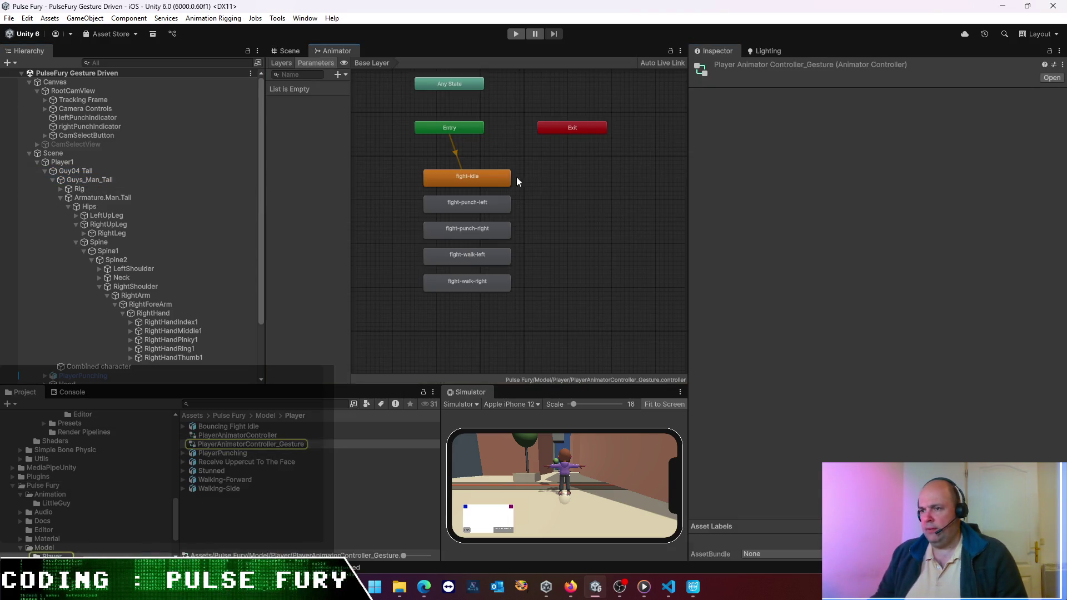
- Set Speed to 3 on fight-walk-left and fight-walk-right, then start Play mode
left_click(485, 261)
left_click(490, 283, "shift")
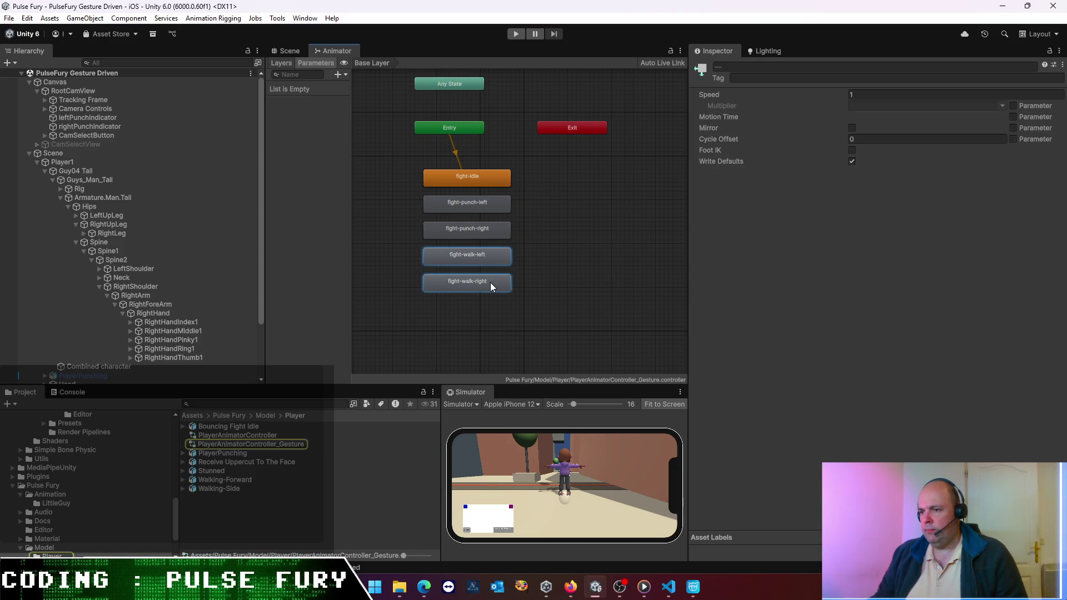
left_click(887, 95)
type("3")
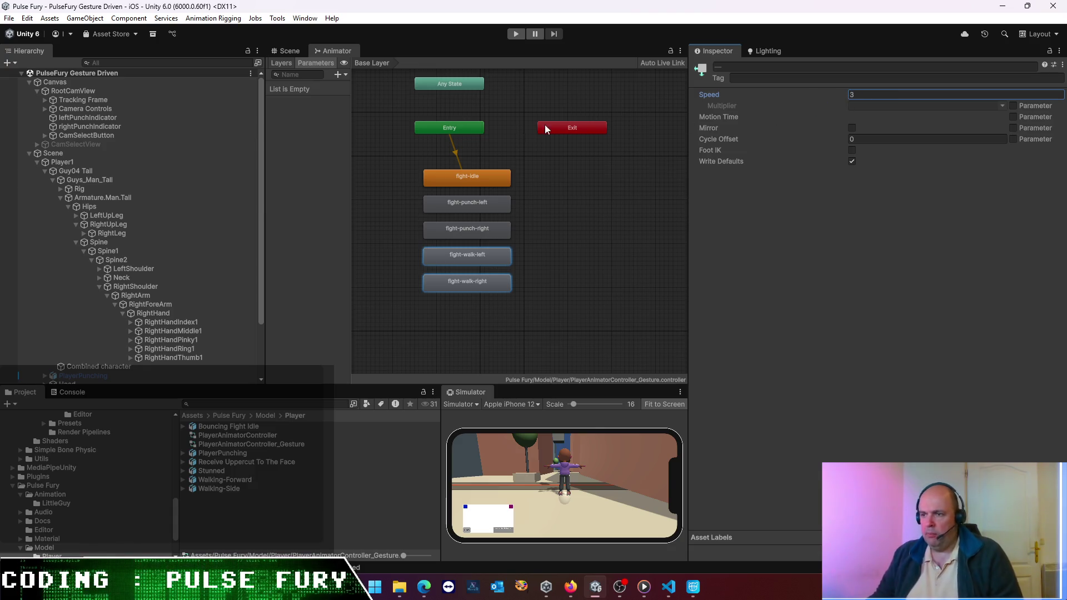
left_click(521, 35)
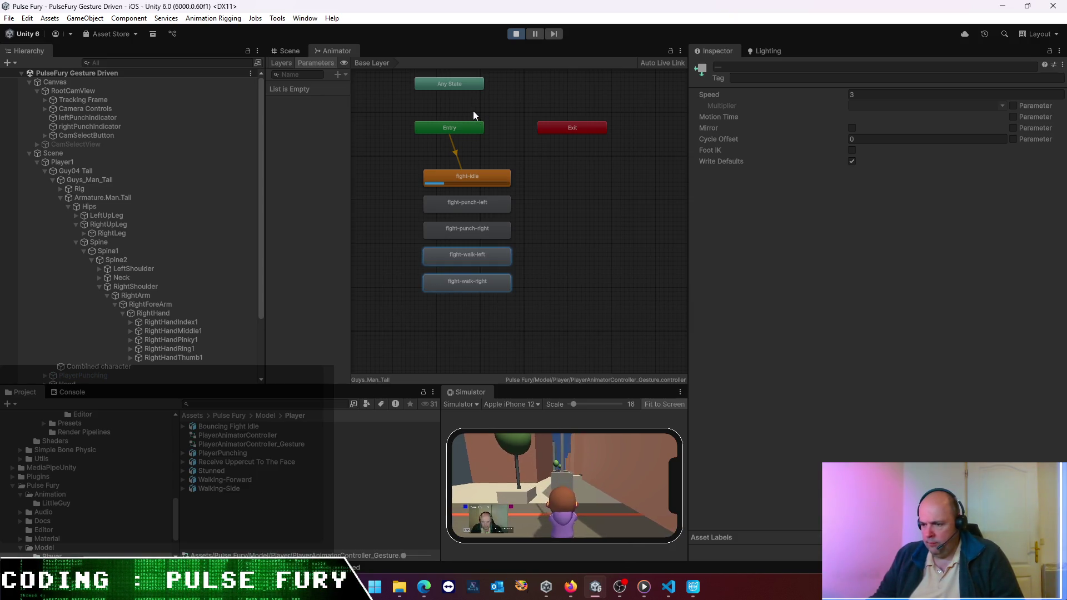
- Watch the faster walk in the Scene view, stop Play, and reopen the Gesture graph with both punch states selected
left_click(292, 51)
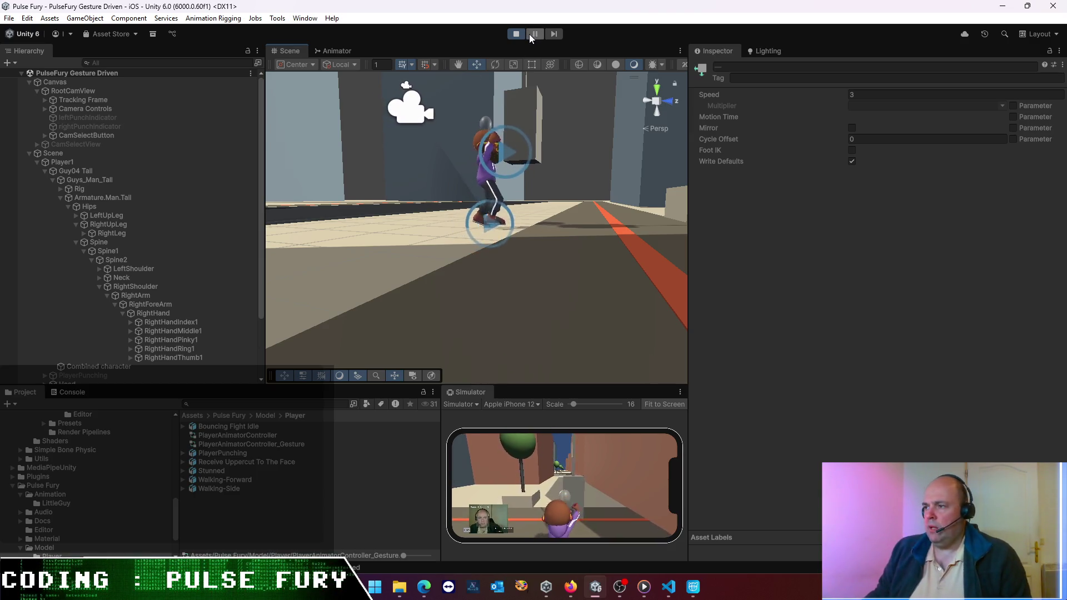
left_click(515, 31)
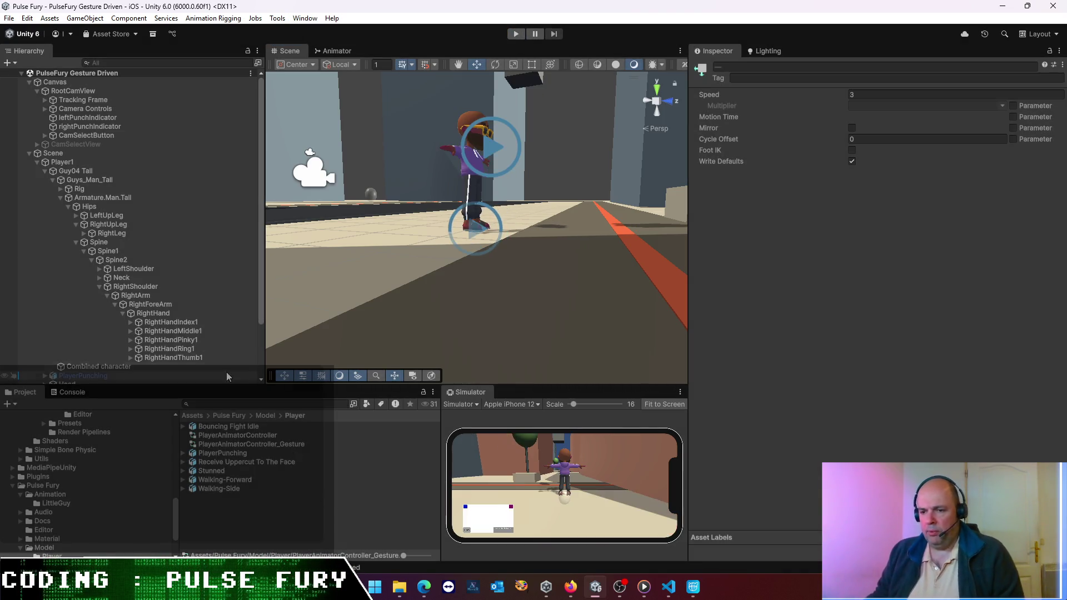
left_click(250, 444)
double_click(252, 447)
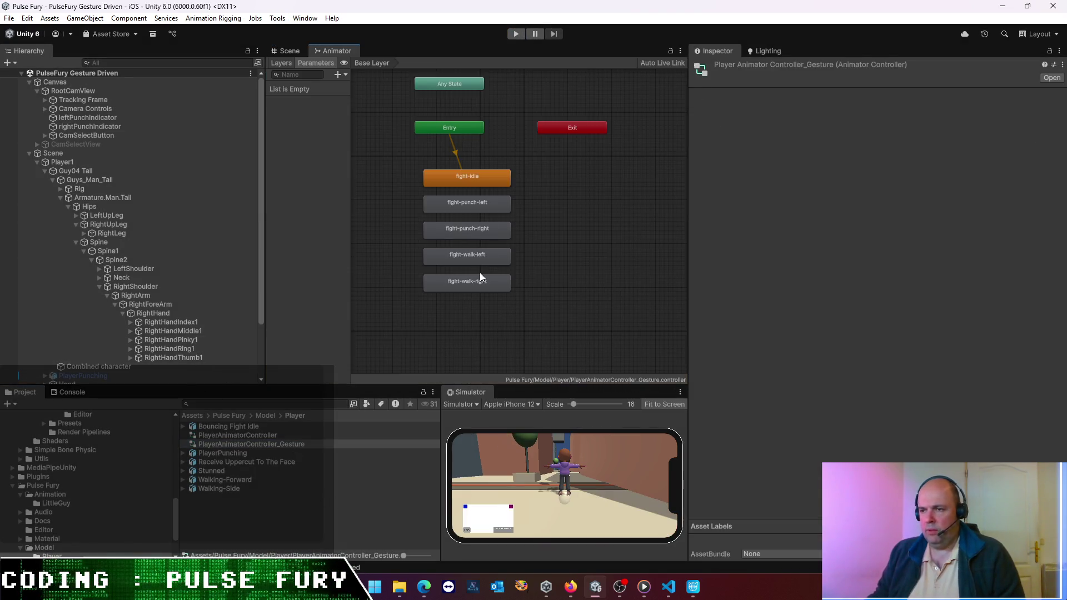
left_click(481, 205)
left_click(471, 225, "ctrl")
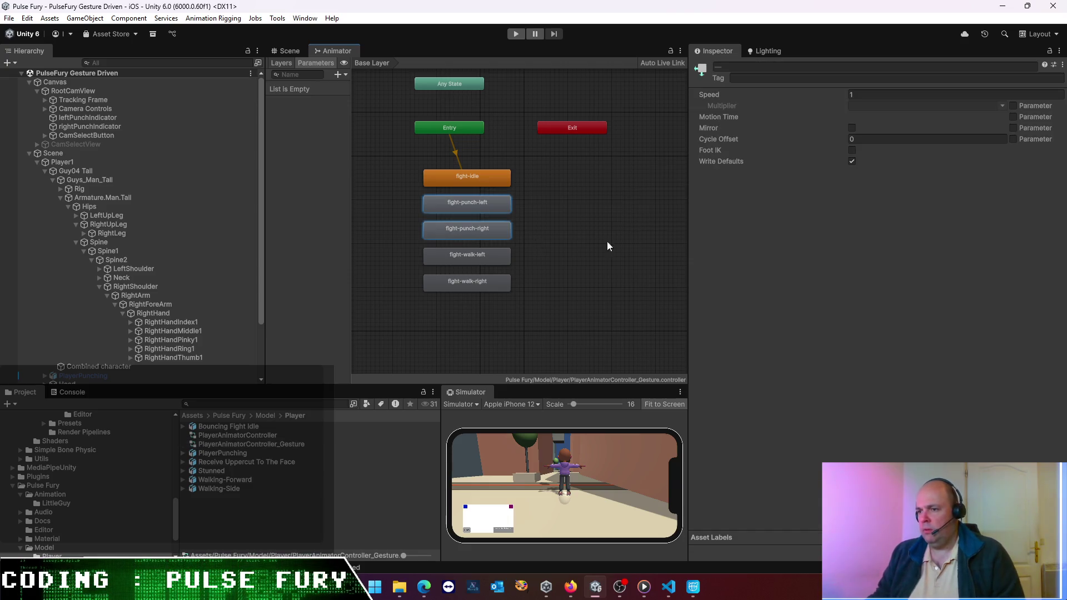
- Adjust the playback speed of both punch states in the Inspector
left_click(885, 95)
type("2")
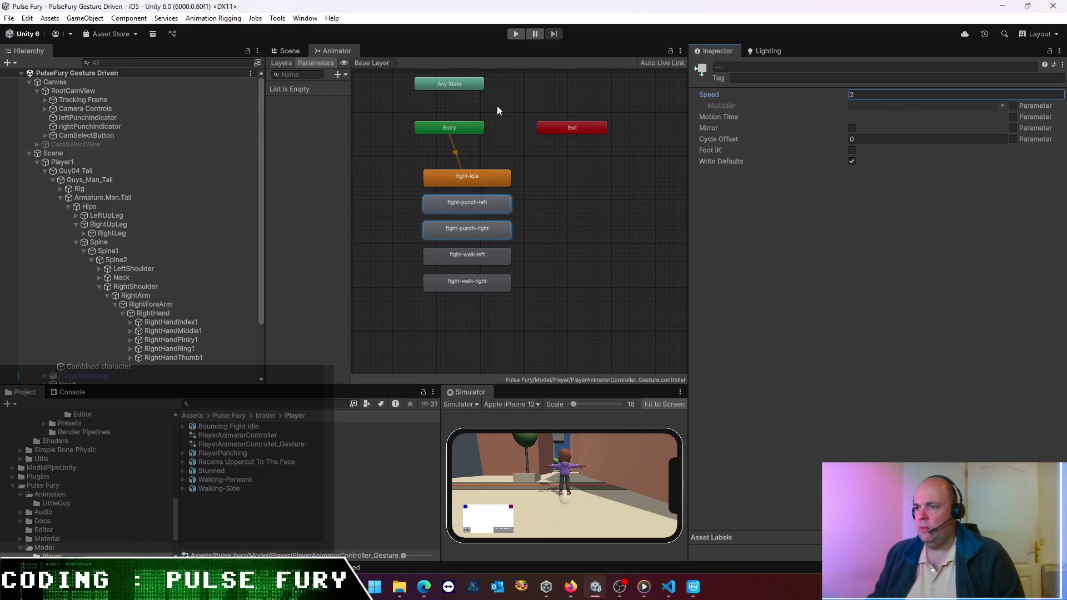
left_click(502, 217)
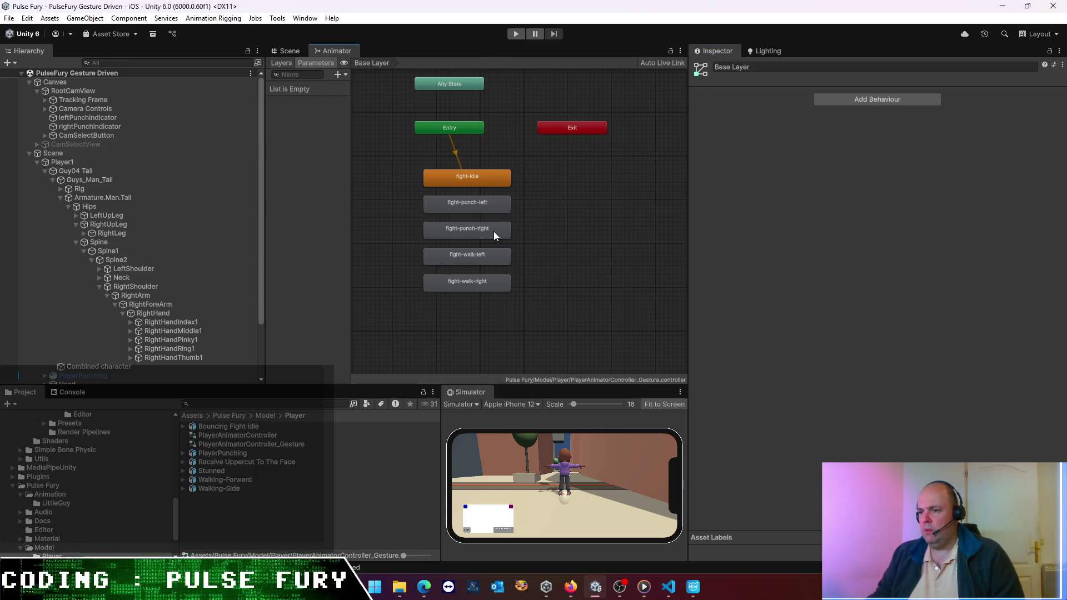
left_click(494, 231)
left_click(332, 511)
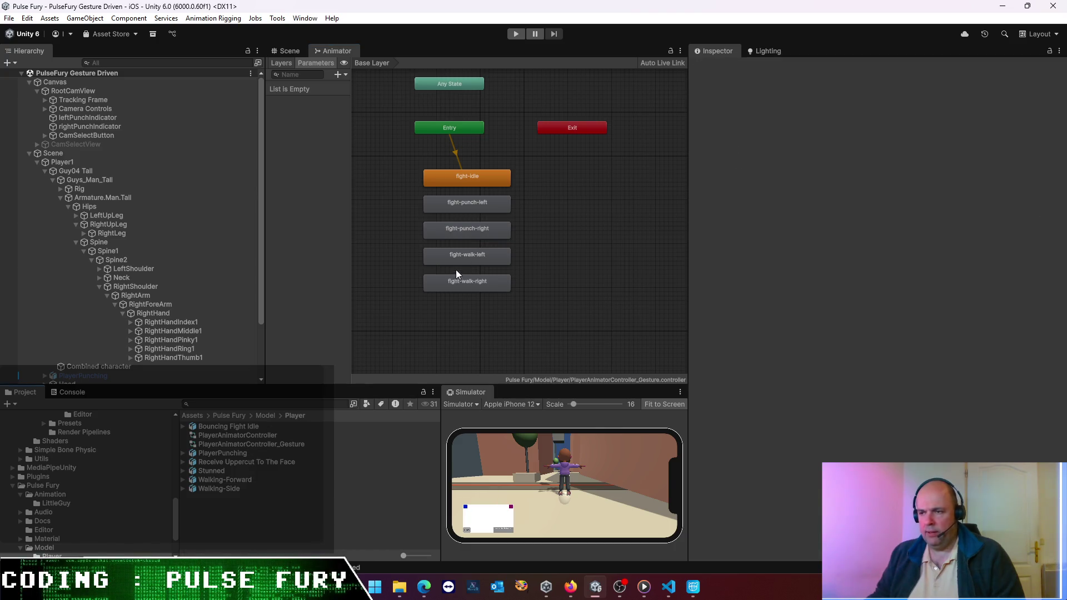
- Preview the fight-punch-right clip and toggle its Loop Pose setting
double_click(482, 231)
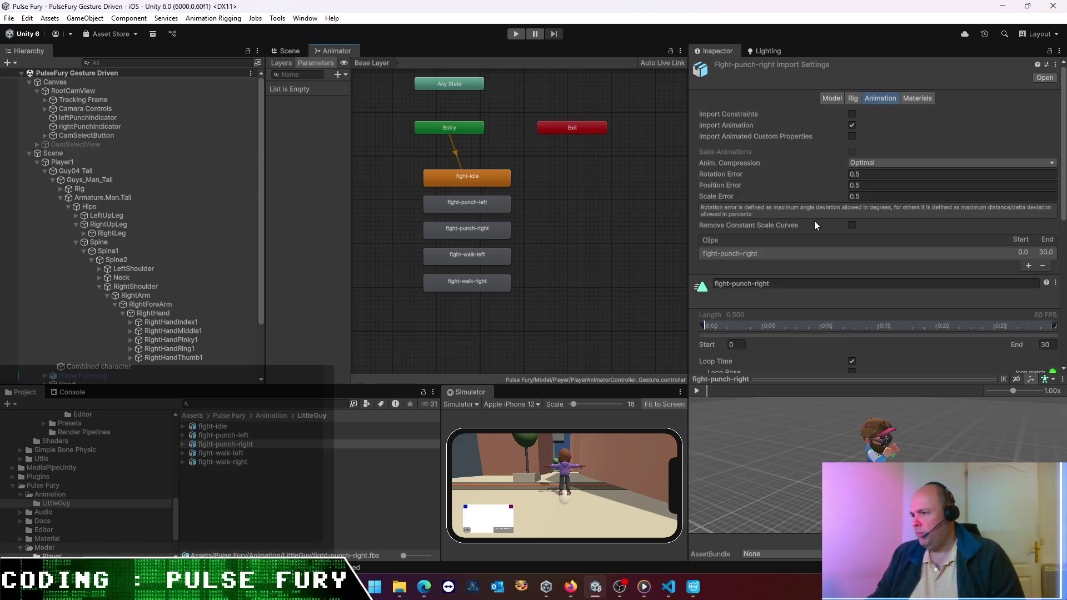
left_click(699, 389)
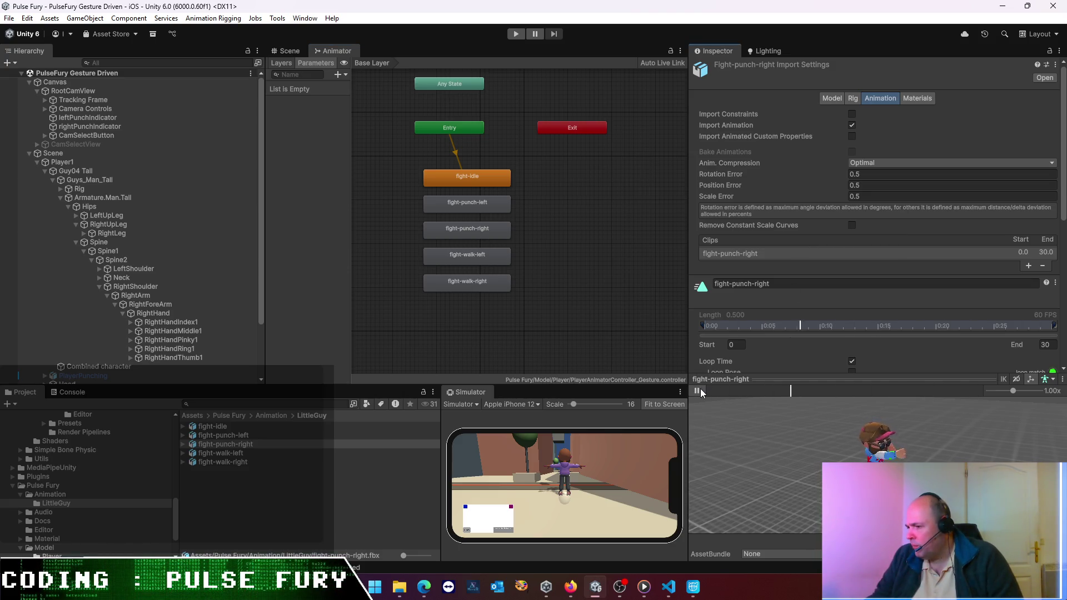
scroll(832, 343, "down", 3)
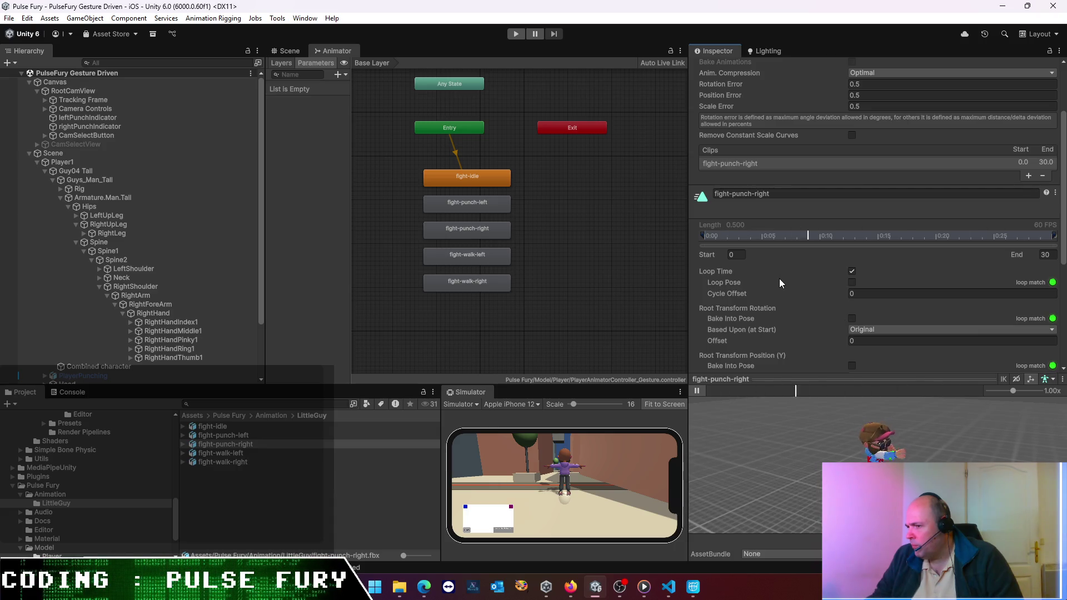
left_click(853, 283)
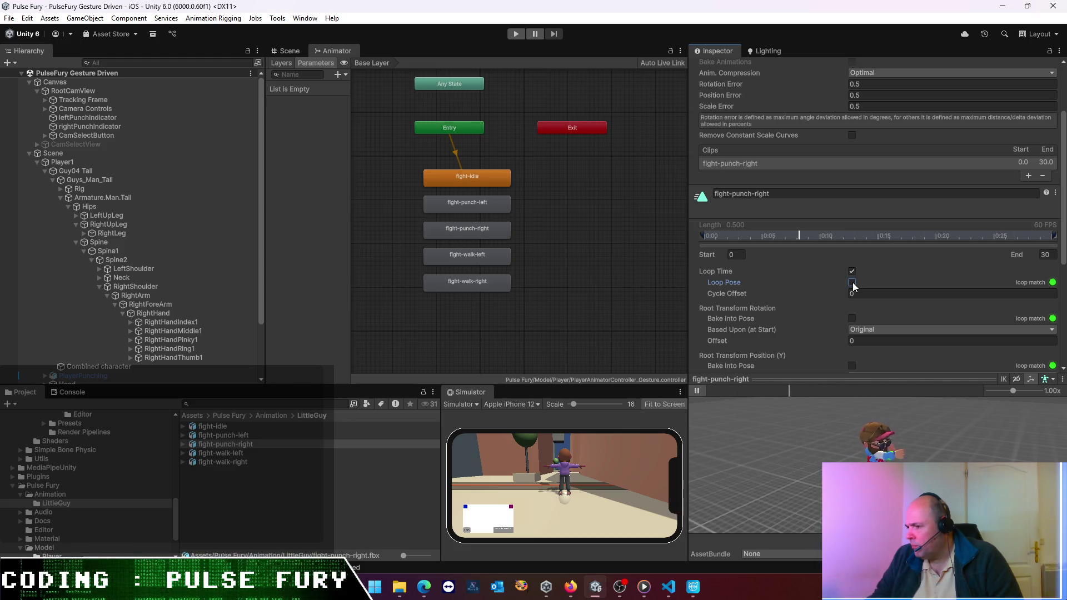
scroll(808, 292, "down", 5)
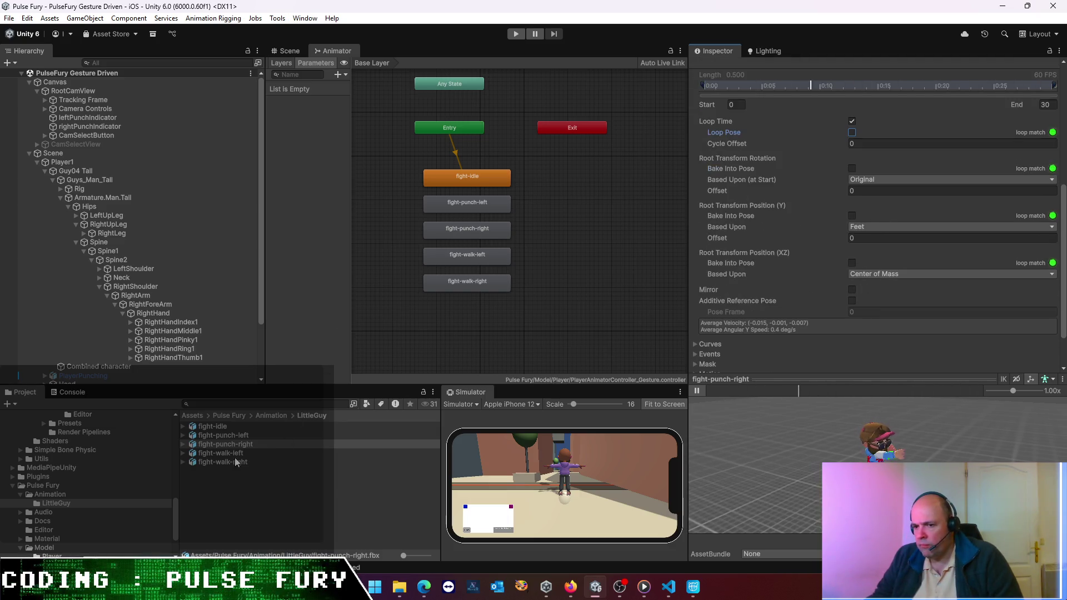
double_click(246, 435)
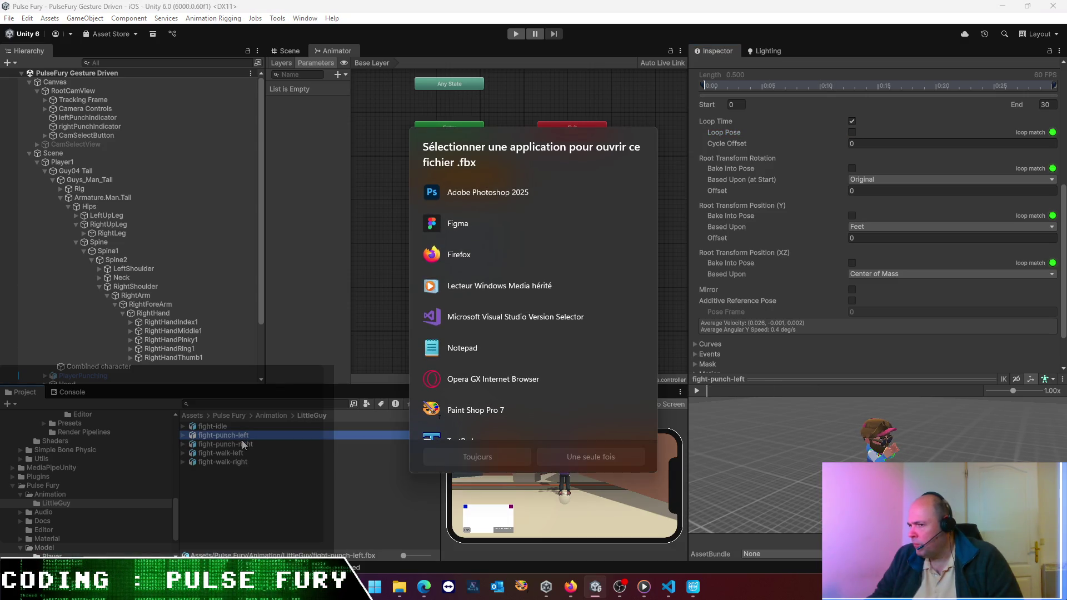
left_click(311, 458)
left_click(289, 485)
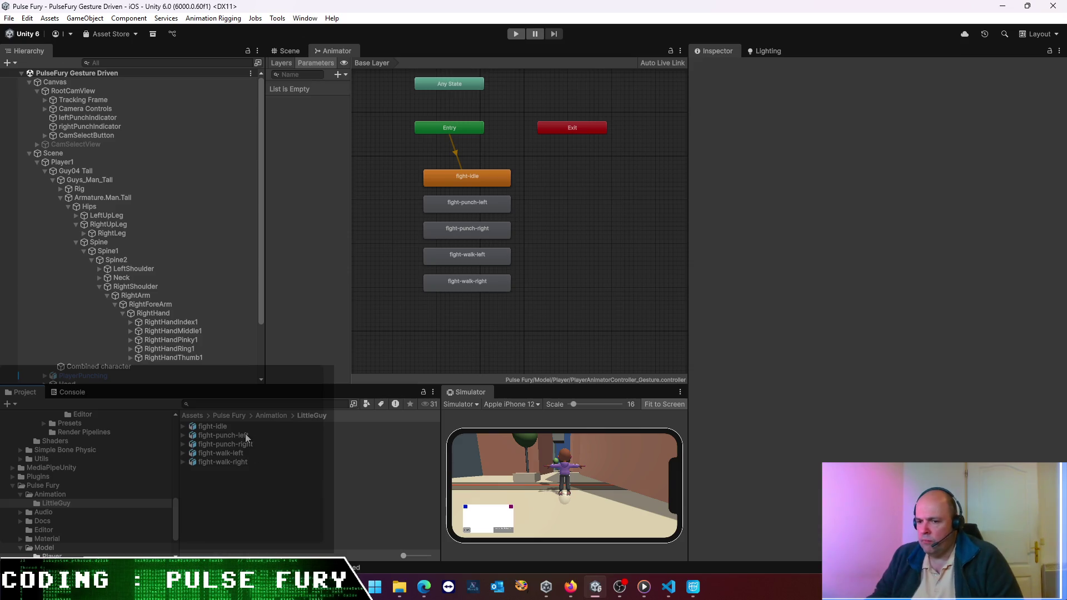
- Reopen fight-punch-right's import settings and play its enlarged animation preview
left_click(477, 203)
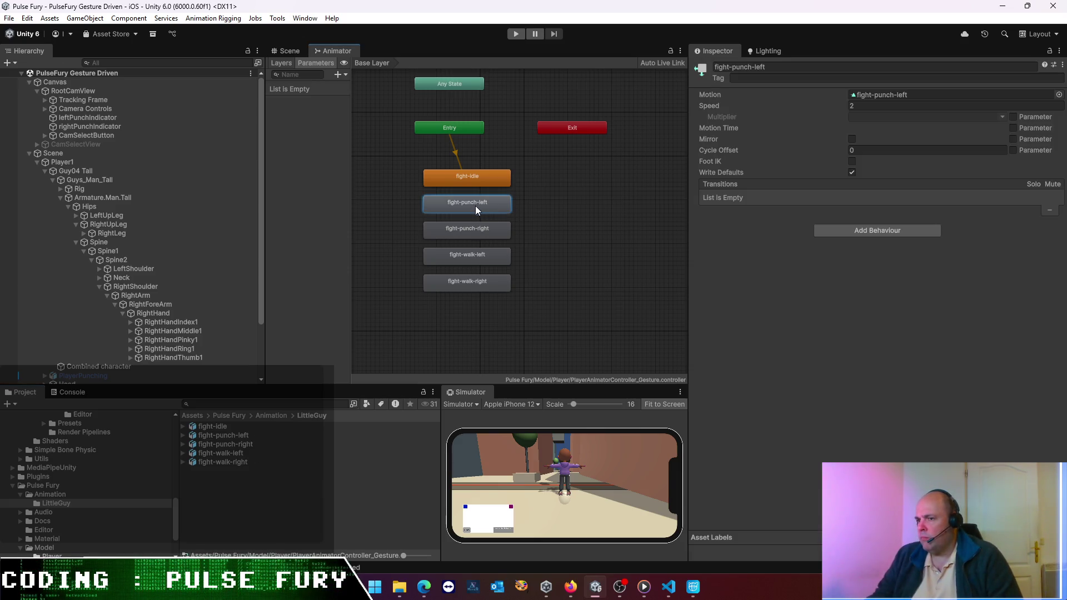
double_click(473, 232)
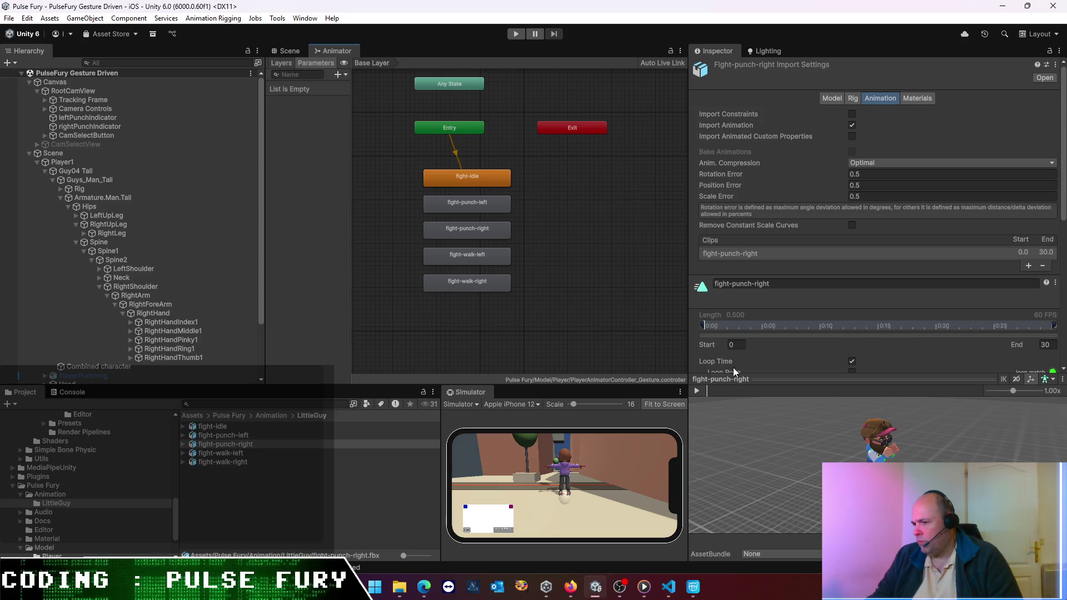
scroll(803, 335, "down", 4)
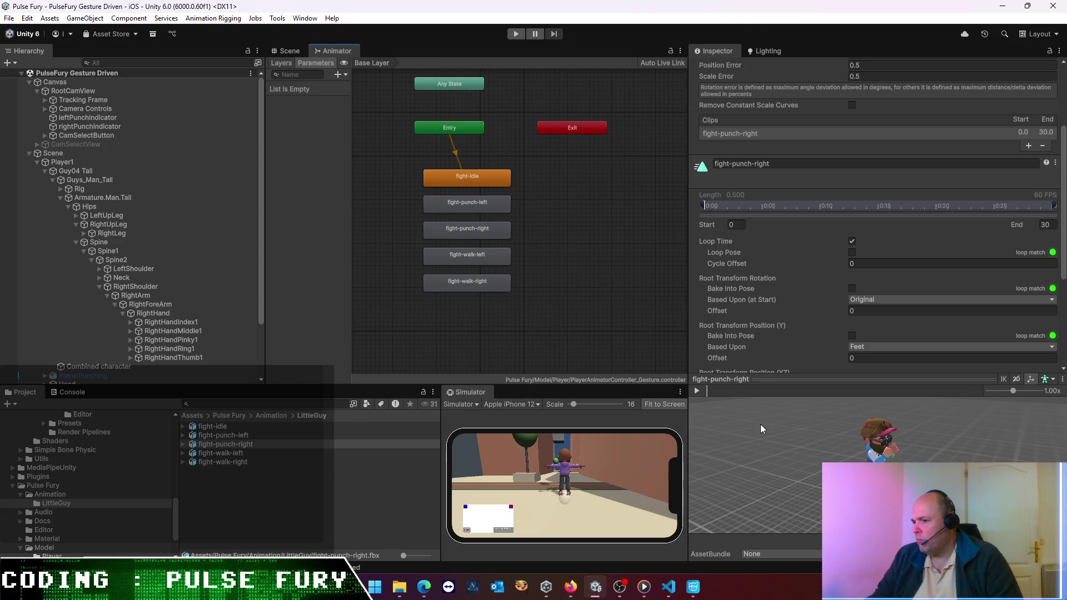
left_click(696, 391)
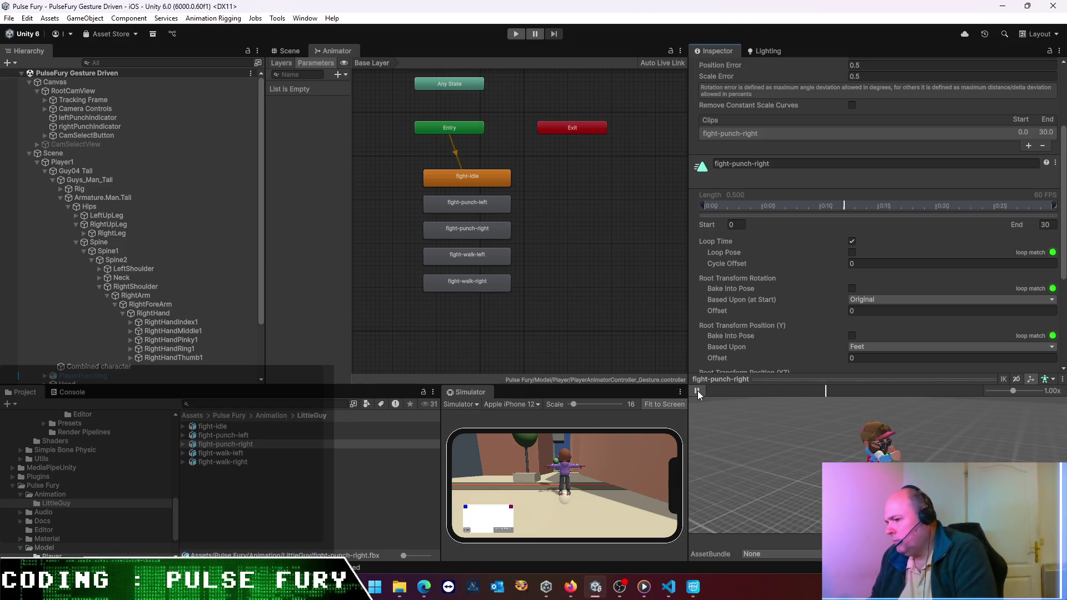
mouse_move(912, 379)
left_mouse_down()
mouse_move(894, 270)
mouse_move(875, 315)
left_mouse_up()
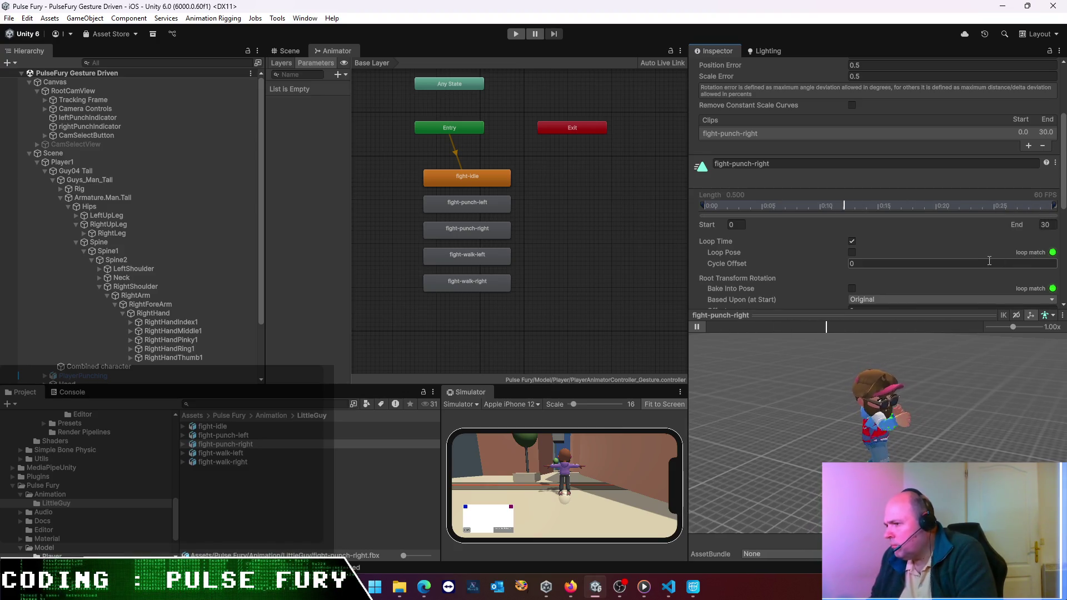
scroll(804, 268, "down", 3)
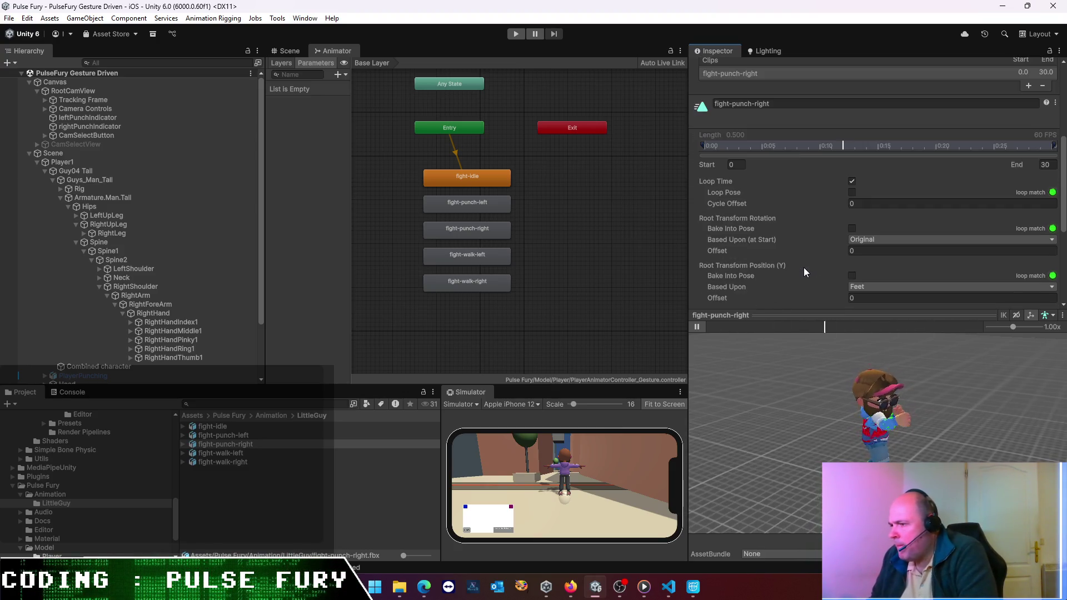
- Try Body Orientation for Based Upon (at Start), revert to Original, then start Play mode
left_click(859, 238)
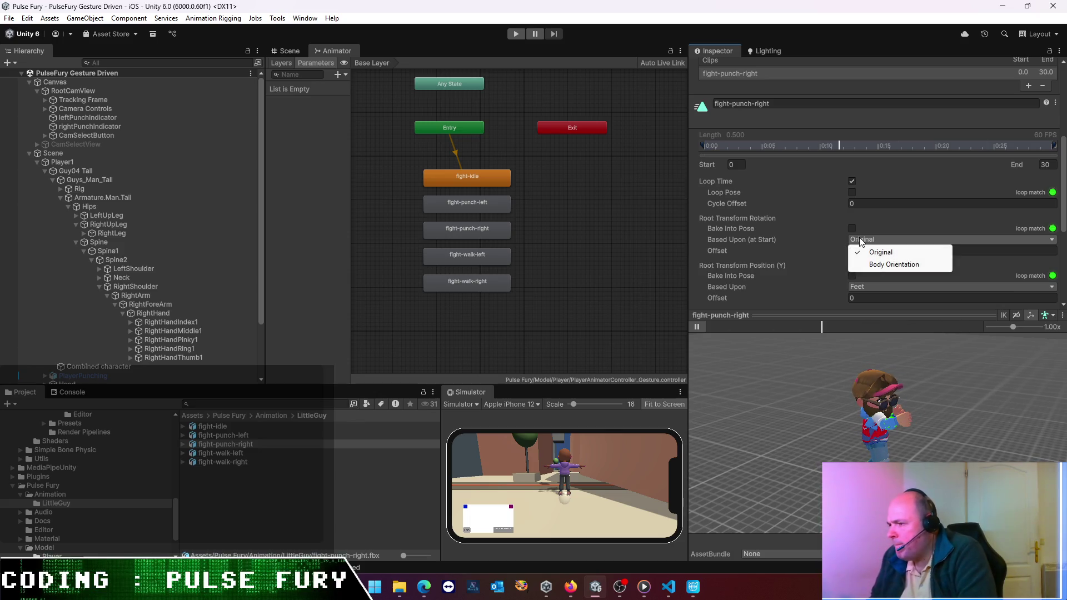
left_click(870, 265)
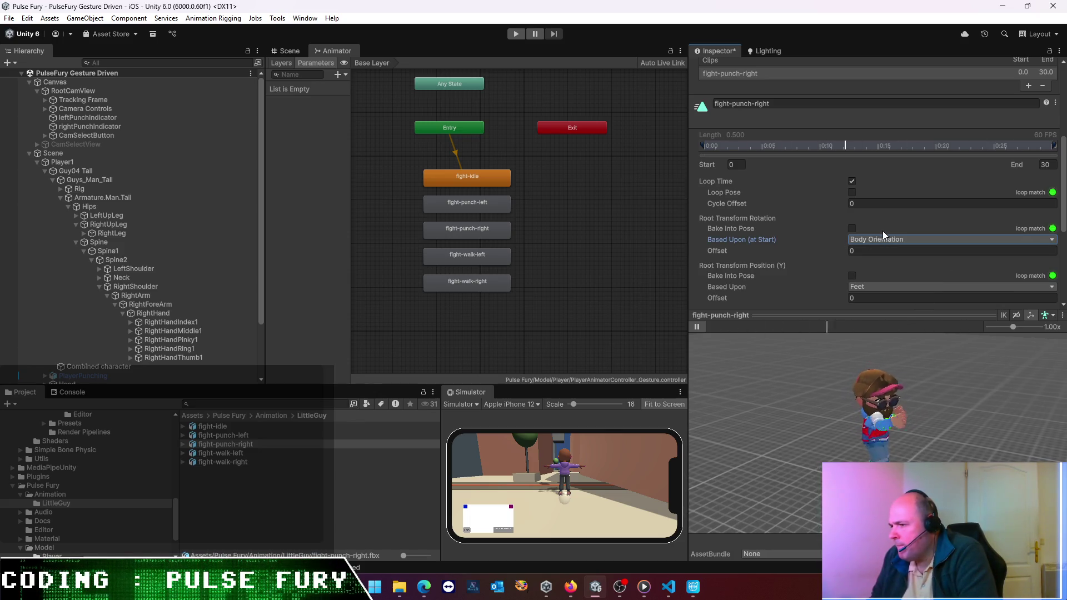
left_click(877, 241)
left_click(877, 251)
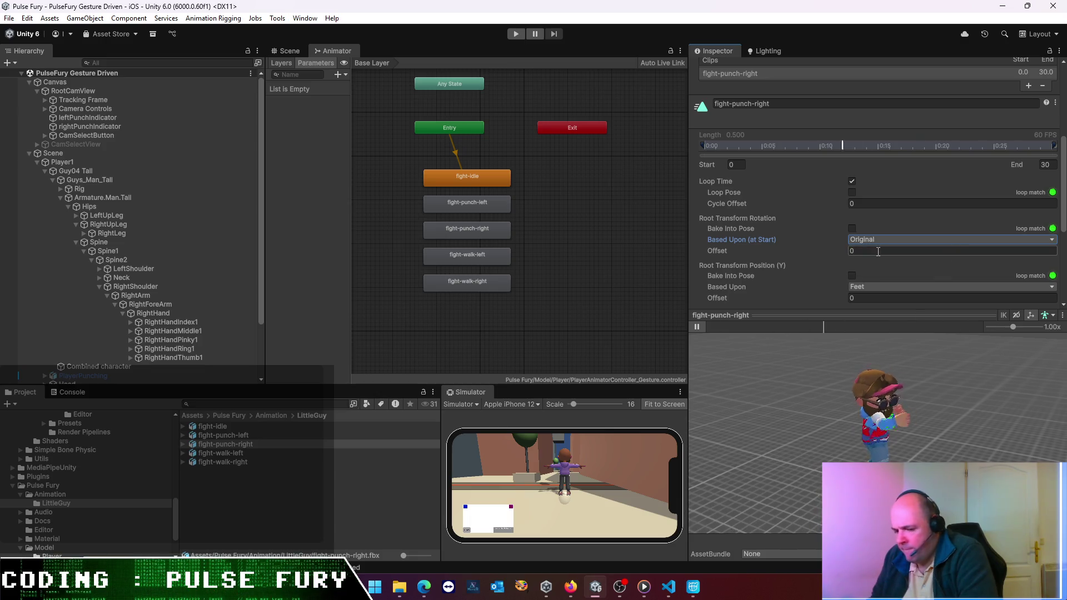
scroll(877, 251, "down", 9)
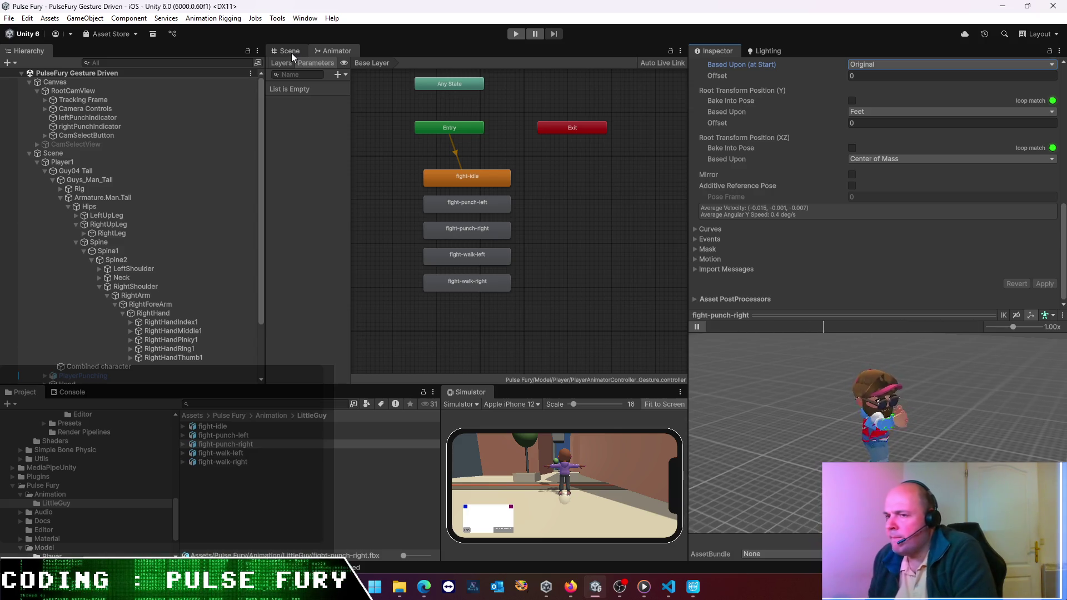
left_click(452, 226)
left_click(520, 35)
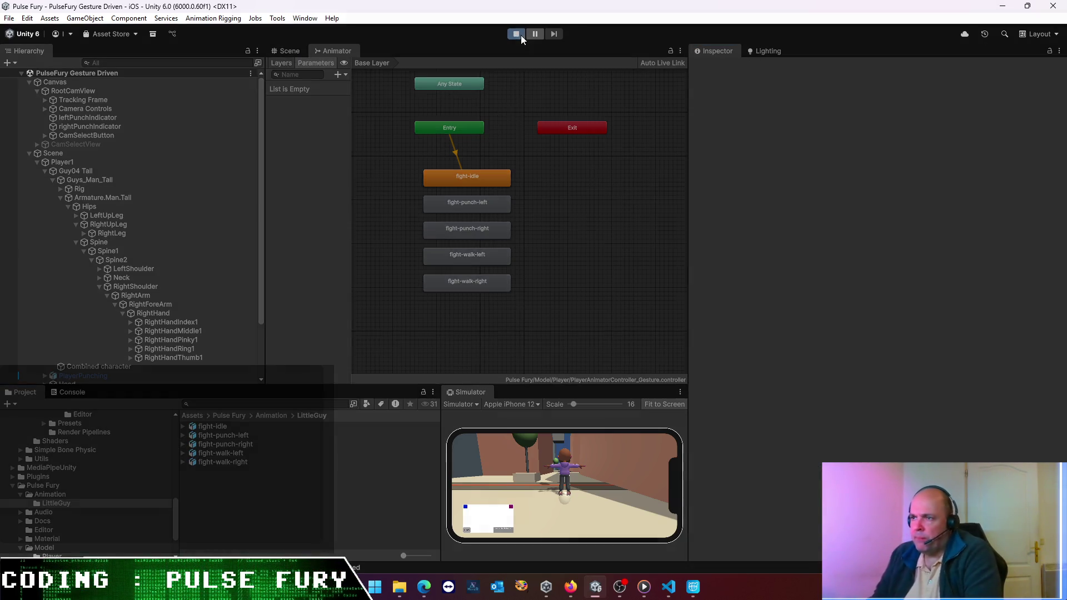
- Maximize the phone Simulator to watch the character animate, then restore it to normal size
left_click(681, 392)
left_click(704, 420)
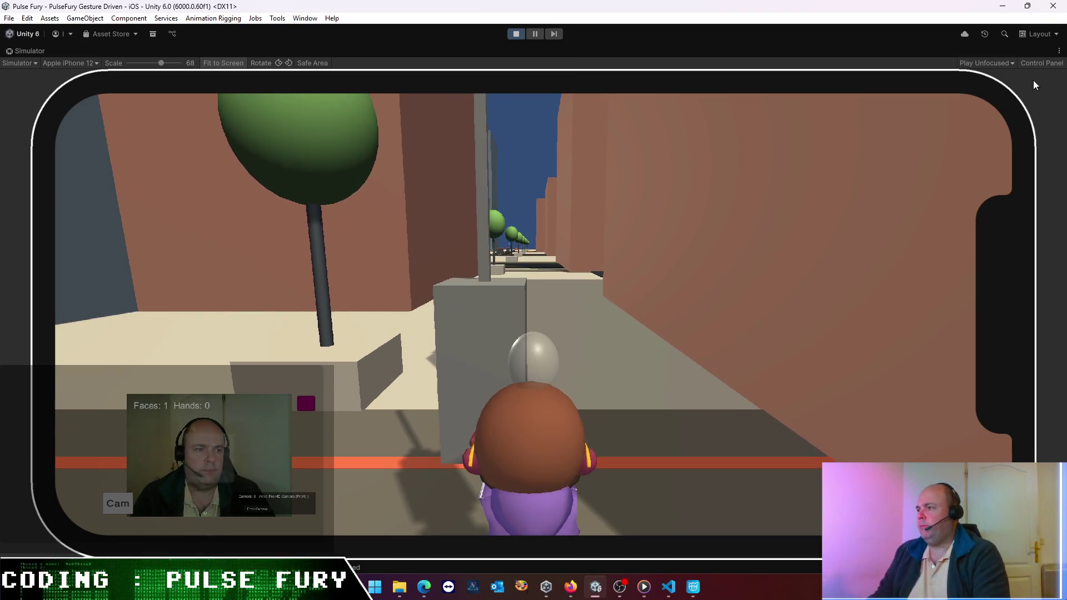
left_click(1059, 50)
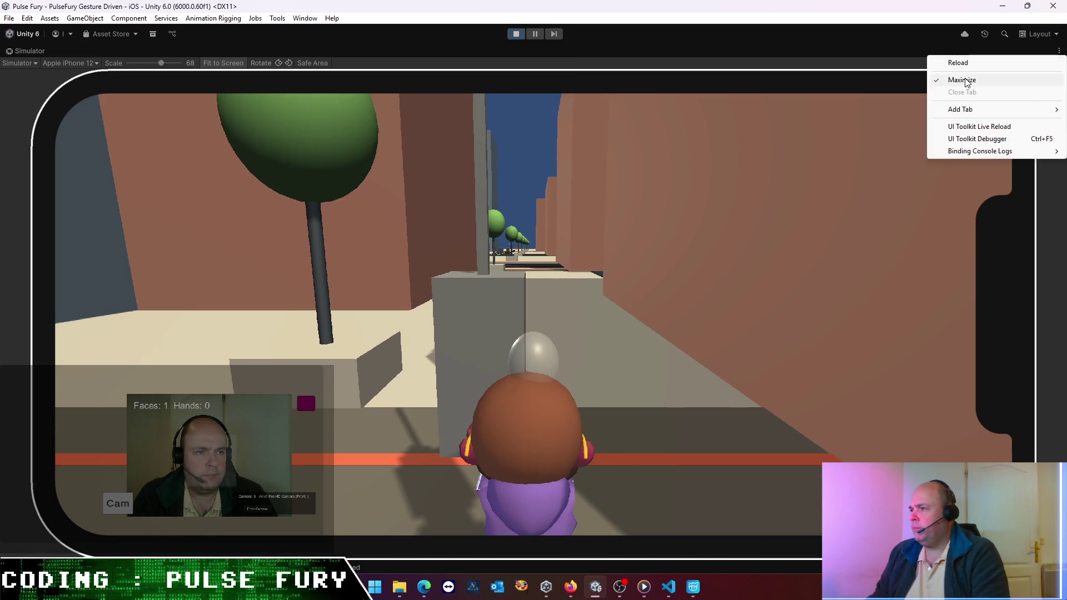
left_click(952, 81)
- Show the character zoomed in on the Scene tab with taller lower panels, then stop Play mode
left_click(300, 54)
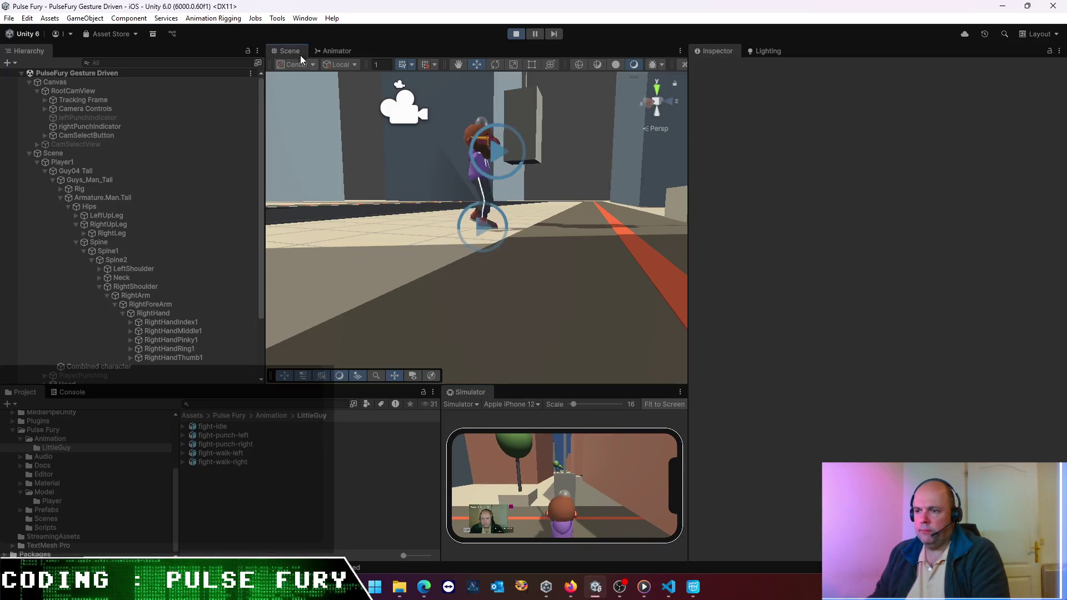
scroll(468, 255, "up", 5)
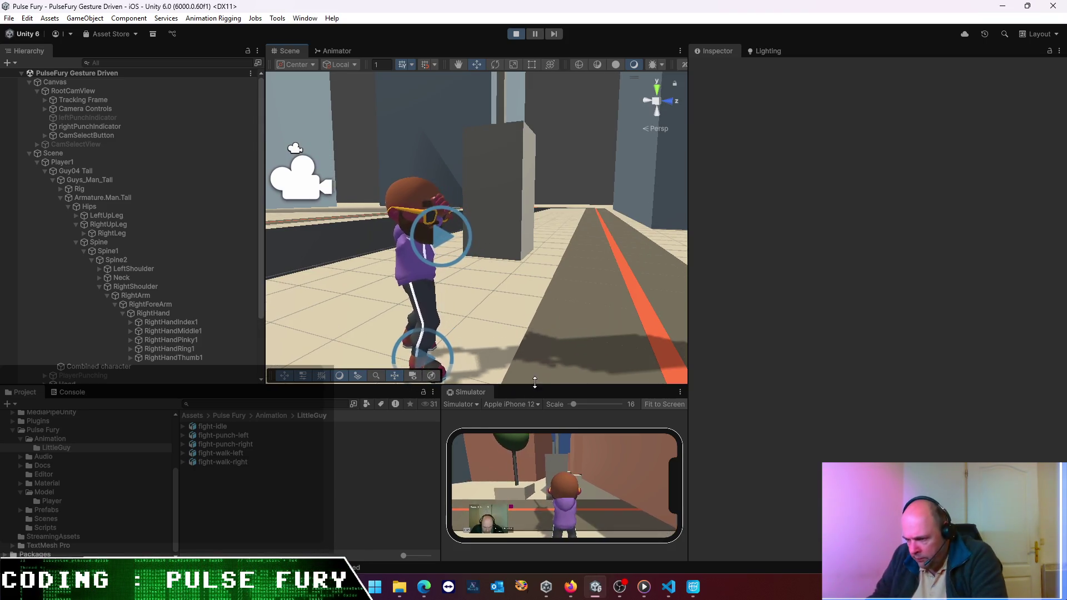
mouse_move(555, 385)
left_mouse_down()
mouse_move(552, 305)
mouse_move(548, 349)
left_mouse_up()
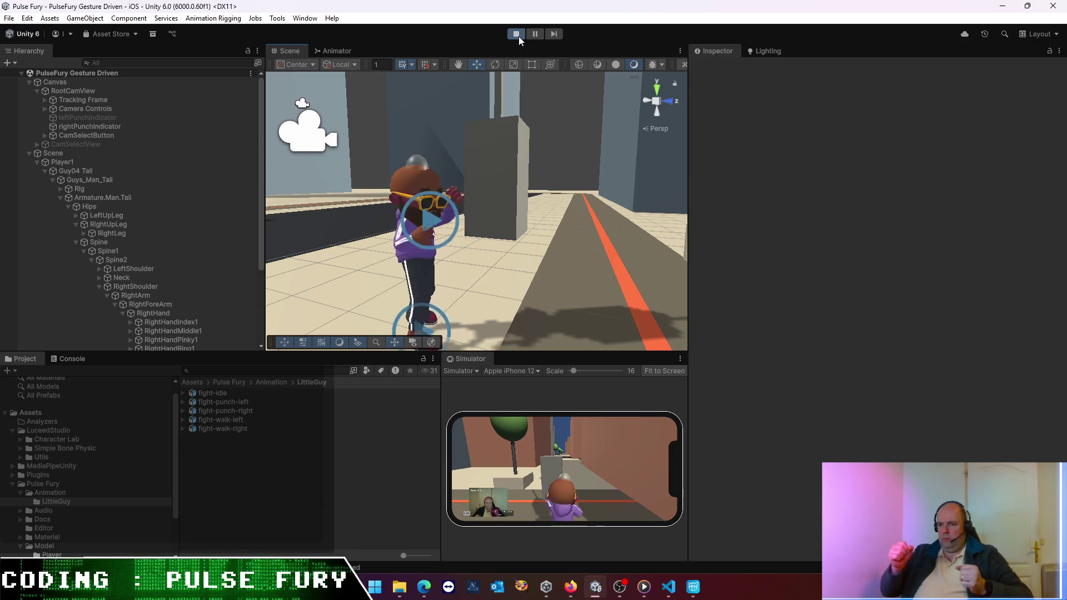
left_click(518, 36)
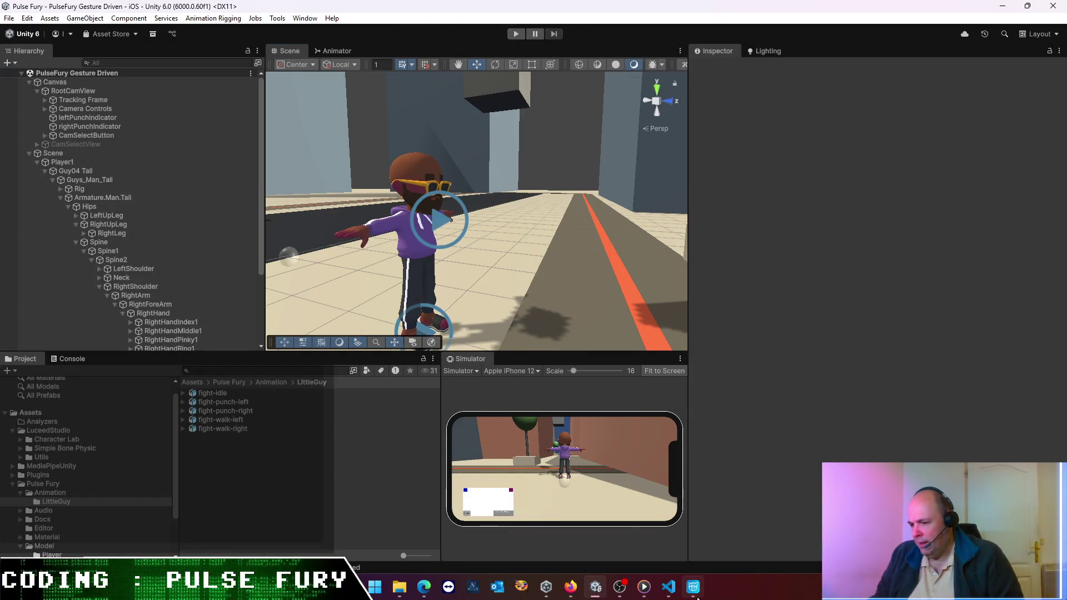
mouse_move(693, 587)
left_click(666, 530)
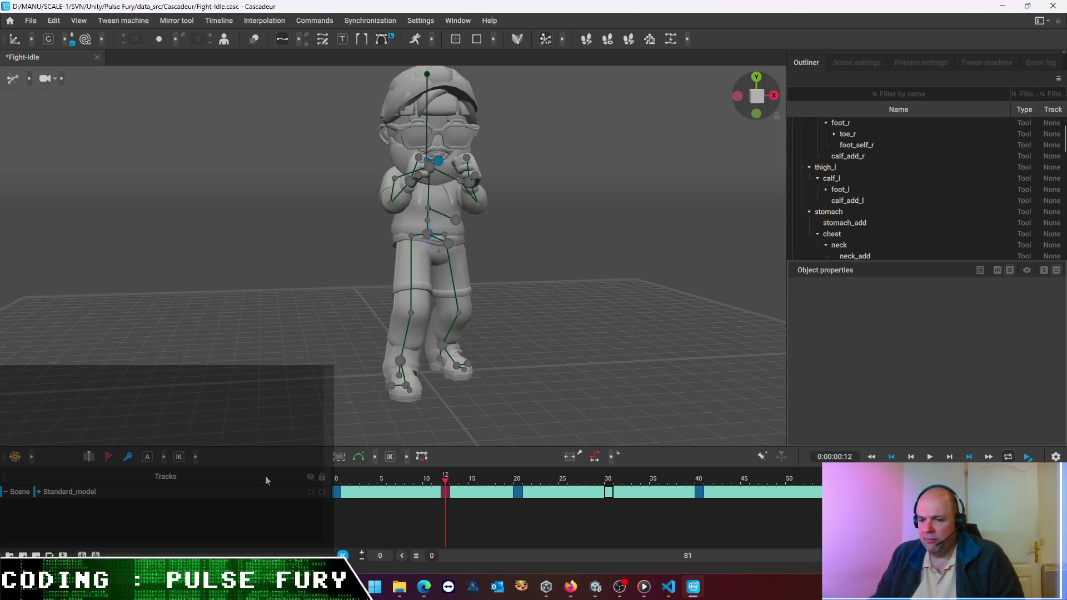
left_click(930, 457)
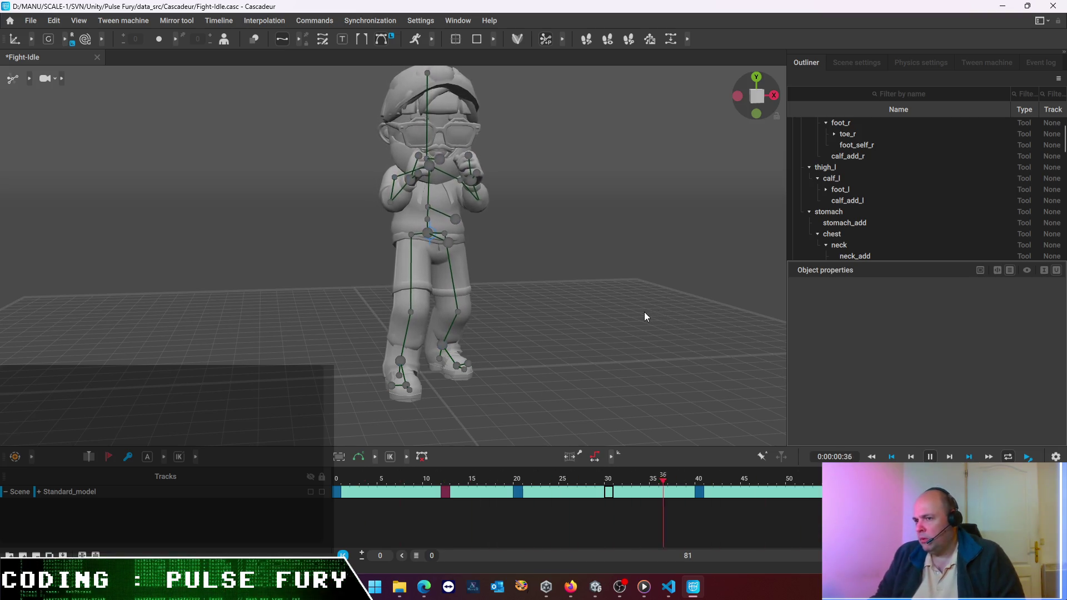
left_click(27, 20)
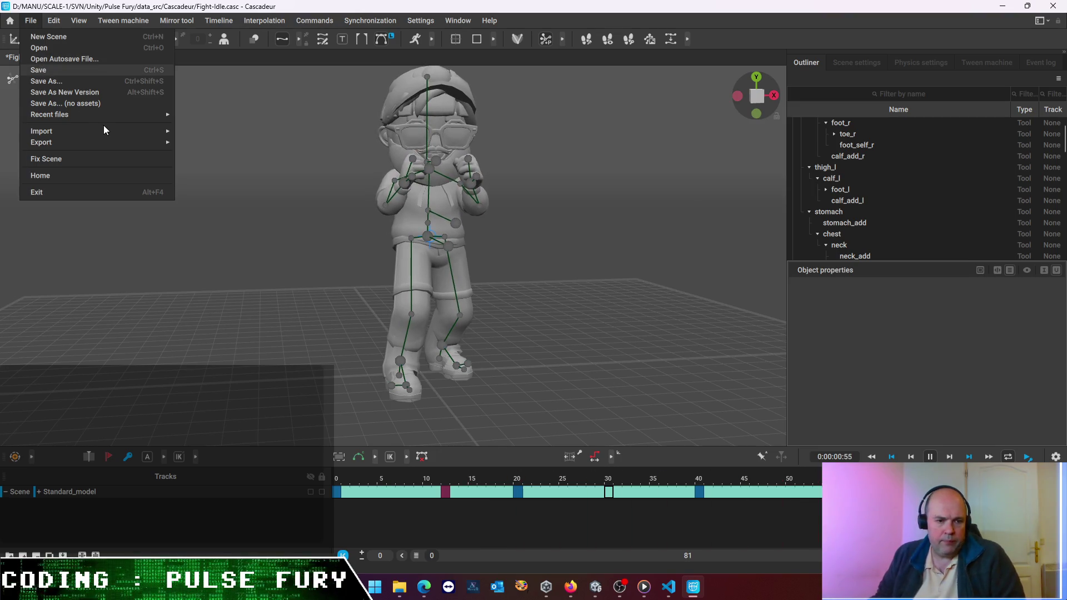
left_click(38, 71)
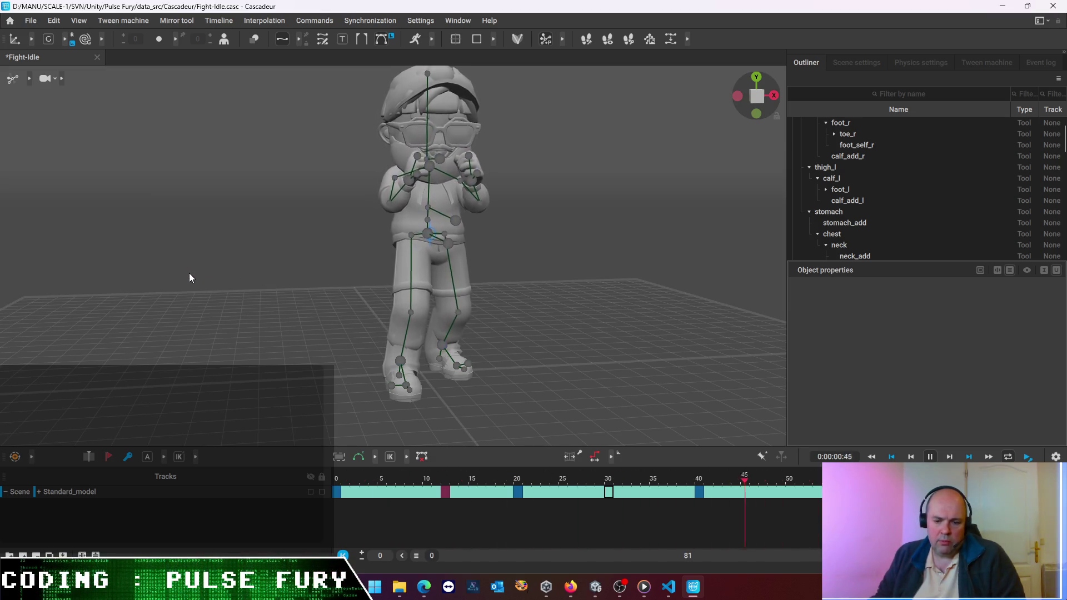
mouse_move(184, 256)
left_mouse_down()
mouse_move(335, 311)
mouse_move(645, 201)
mouse_move(735, 308)
left_mouse_up()
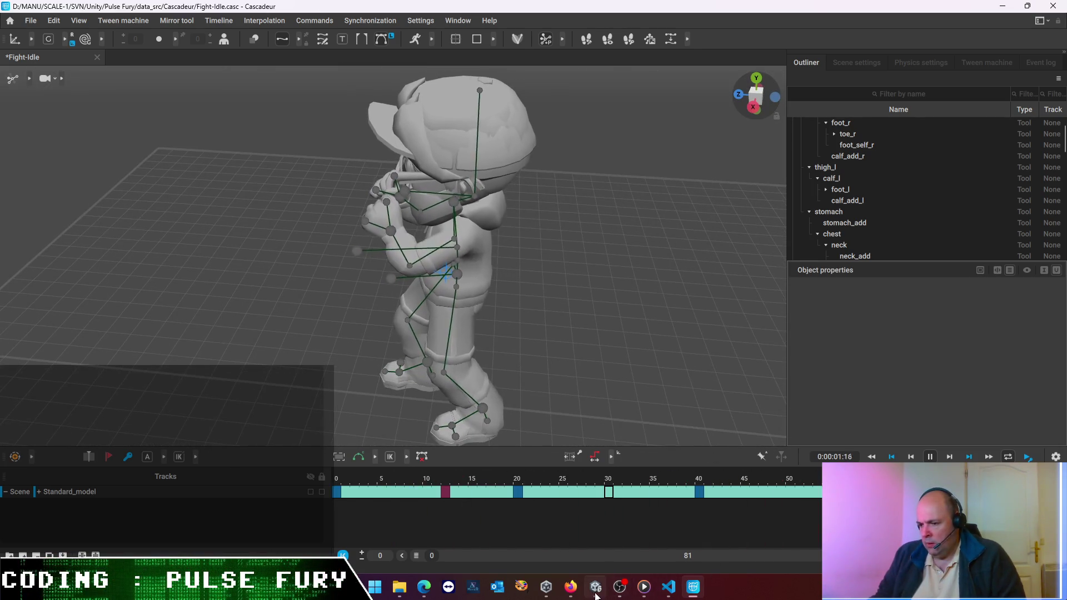
mouse_move(596, 587)
left_click(584, 536)
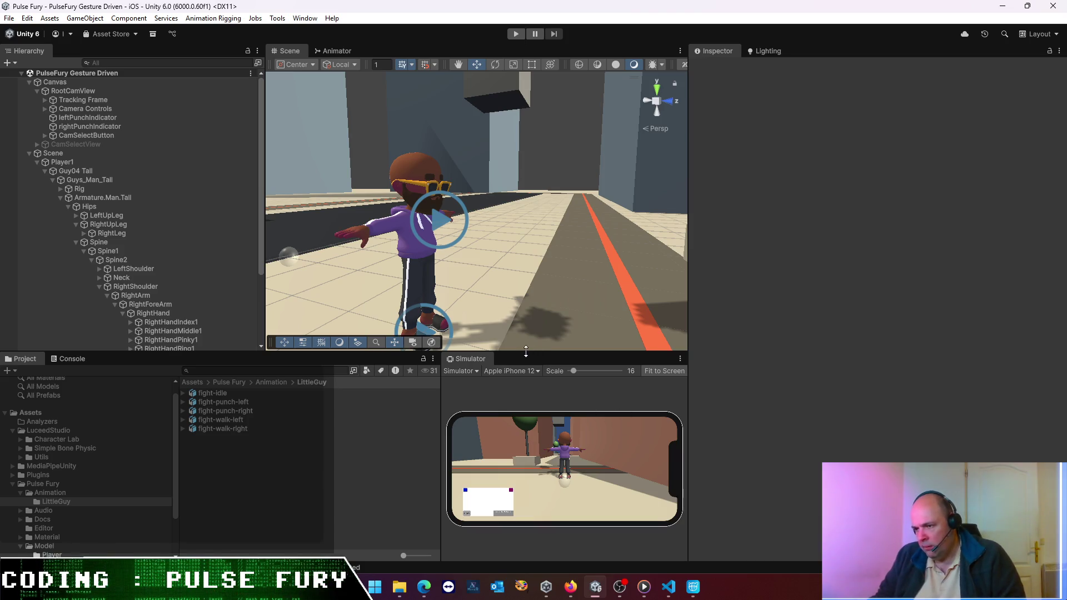
- Trim the fight-punch-right clip to frames 1–29 and apply the import settings
mouse_move(535, 354)
left_mouse_down()
mouse_move(535, 300)
mouse_move(536, 324)
left_mouse_up()
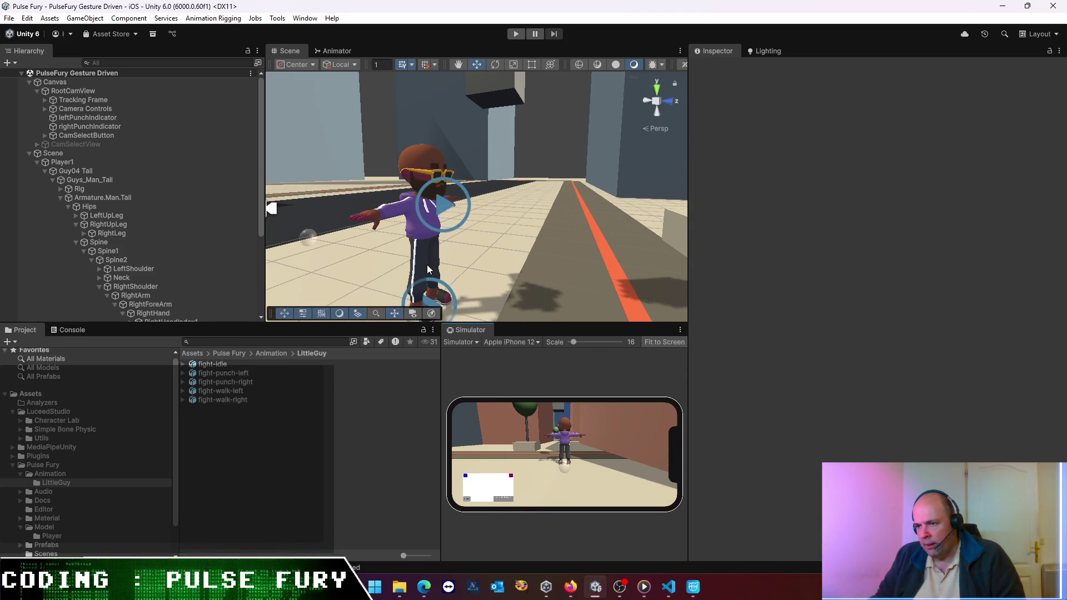
left_click(208, 366)
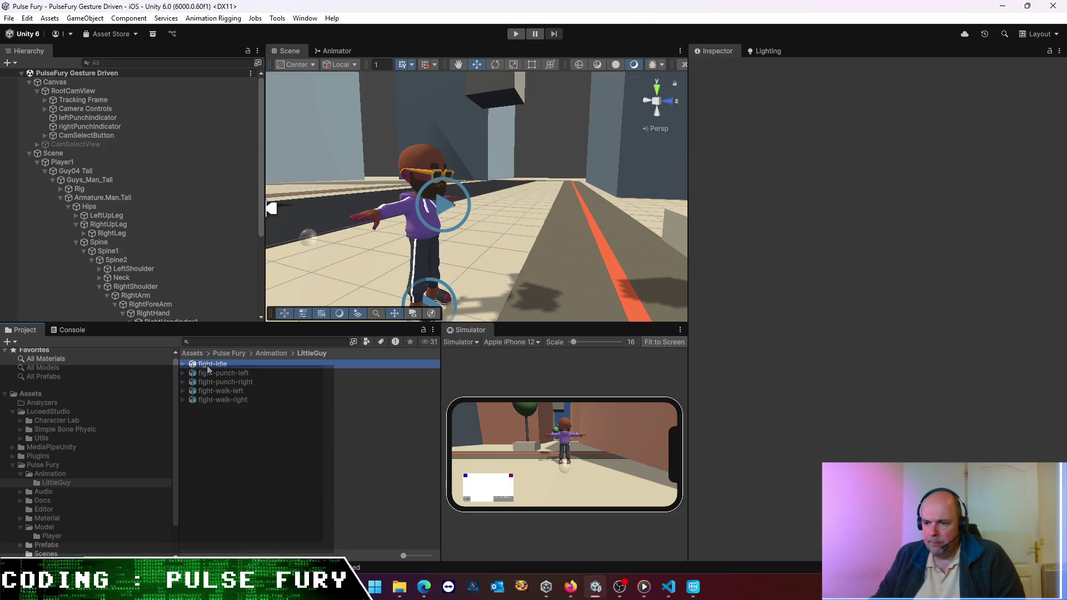
left_click(229, 375)
left_click(237, 381)
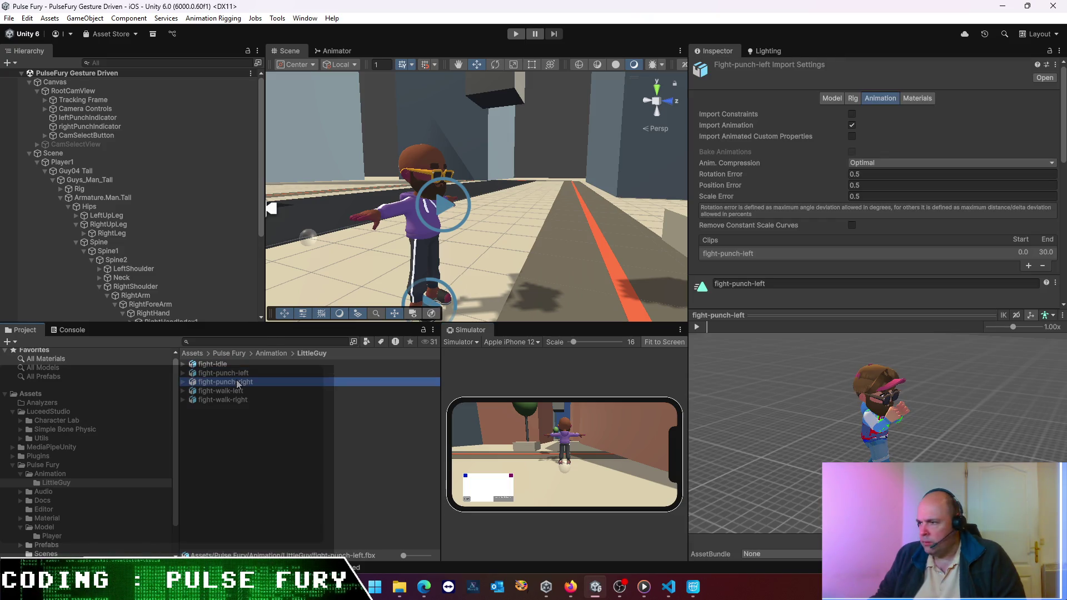
scroll(808, 253, "down", 4)
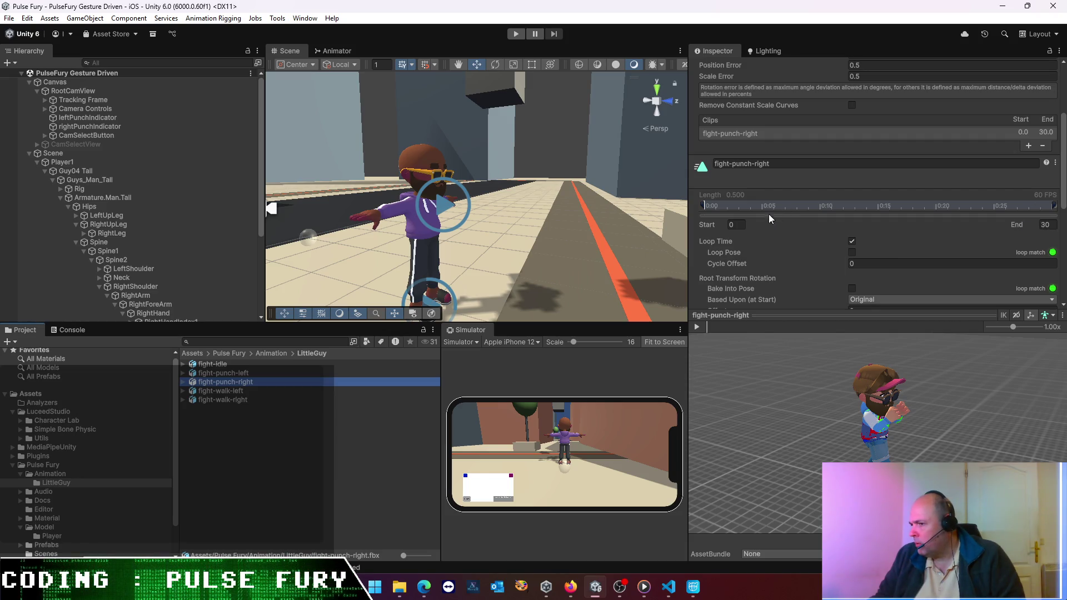
left_click(742, 224)
type("1")
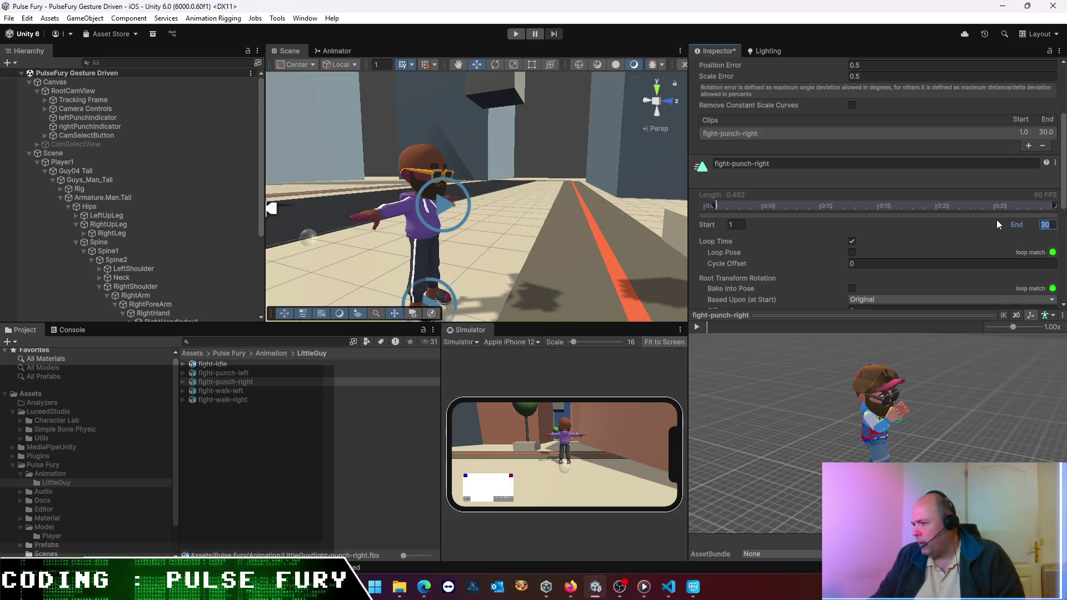
type("29")
scroll(1026, 253, "down", 4)
scroll(1026, 252, "down", 4)
left_click(1047, 284)
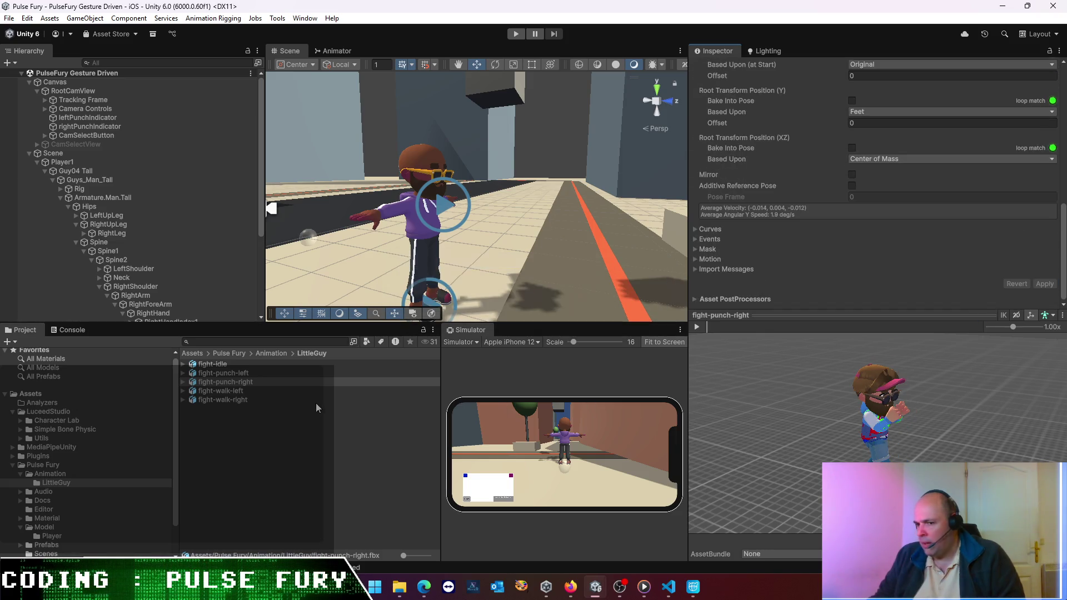
- Trim fight-punch-left to frames 1–29, apply it, and start Play mode to test
left_click(240, 374)
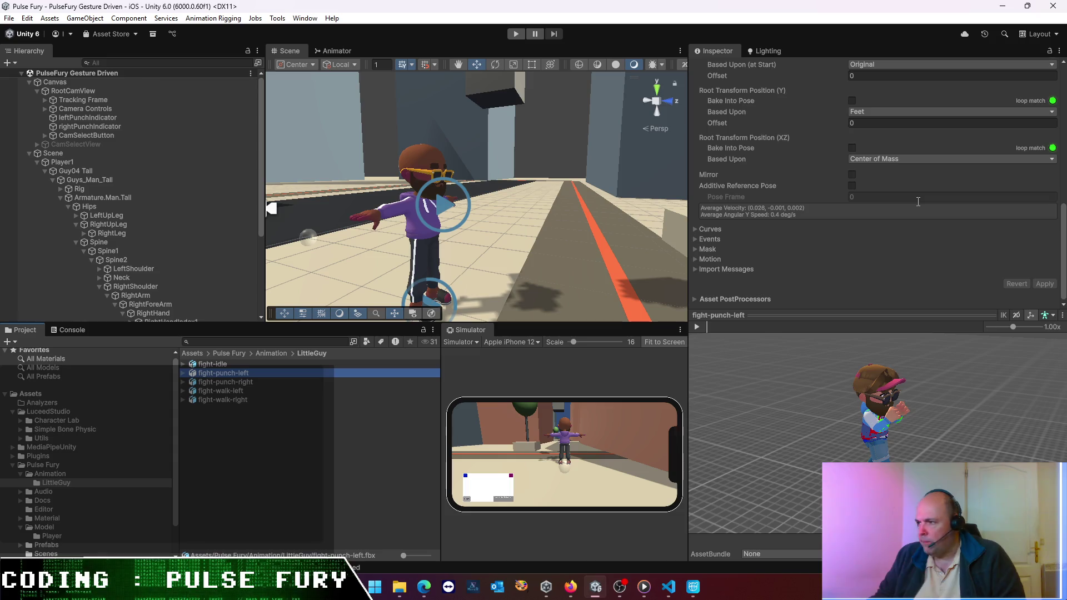
scroll(917, 203, "up", 5)
left_click(744, 135)
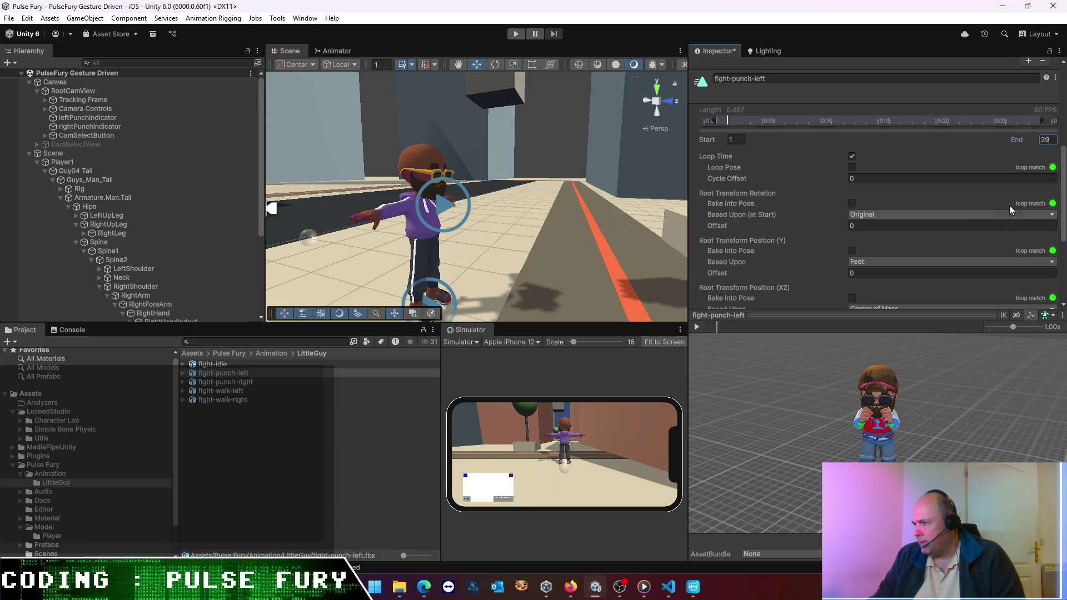
scroll(982, 216, "down", 4)
scroll(980, 210, "down", 1)
left_click(1045, 284)
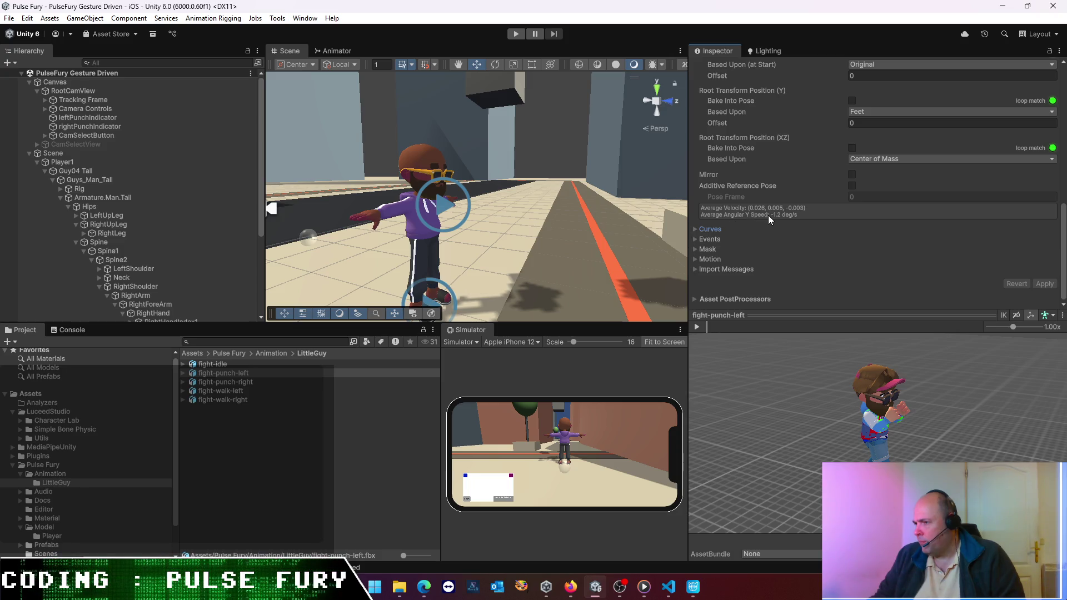
left_click(514, 35)
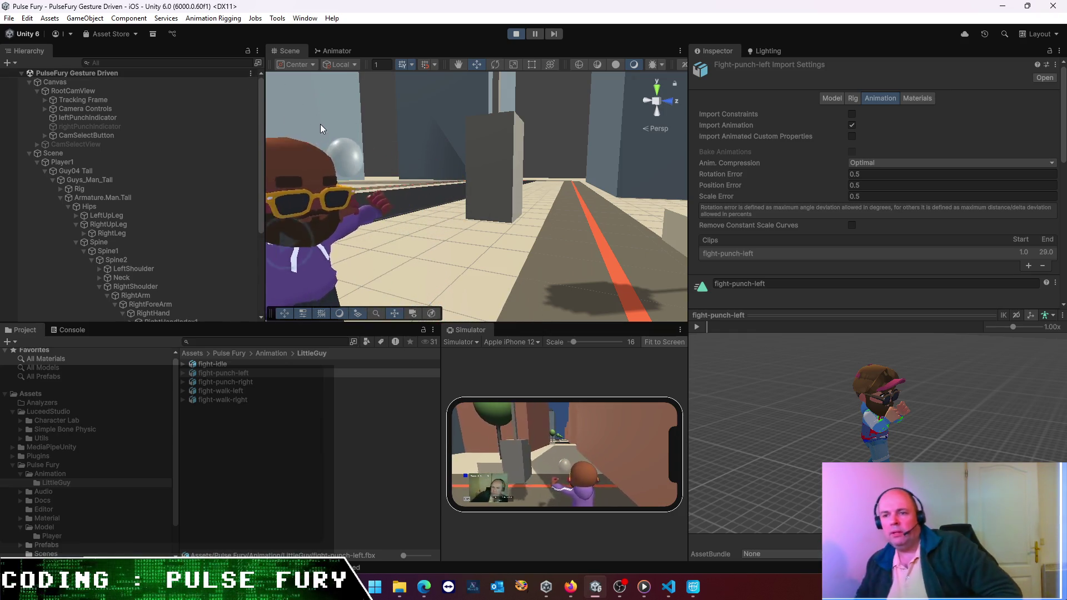
- Stop the punch play-test and bring up the Fight-Idle animation in Cascadeur
left_click(514, 35)
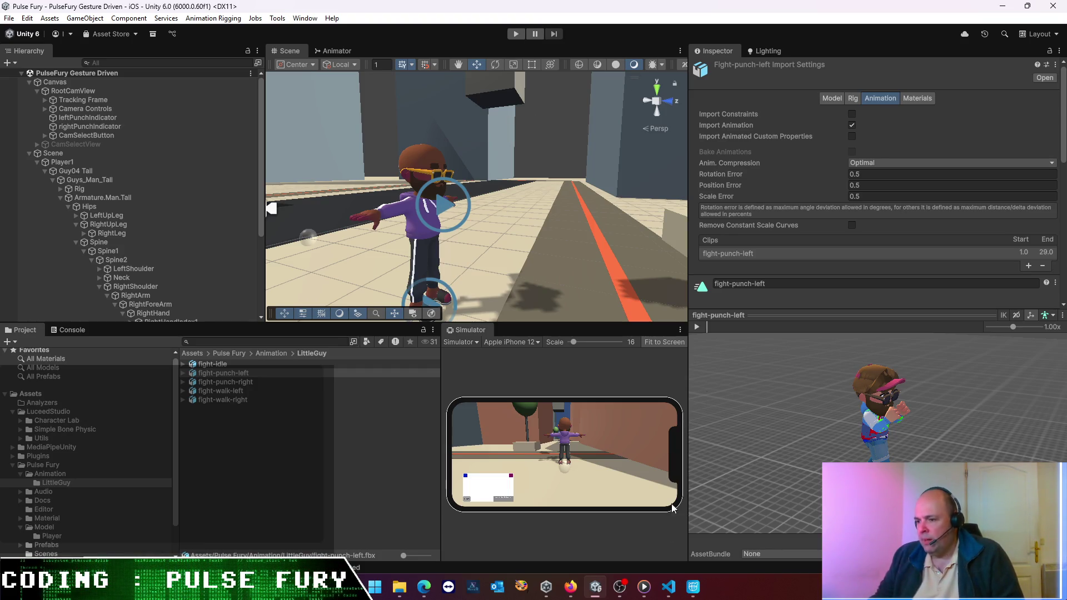
left_click(695, 590)
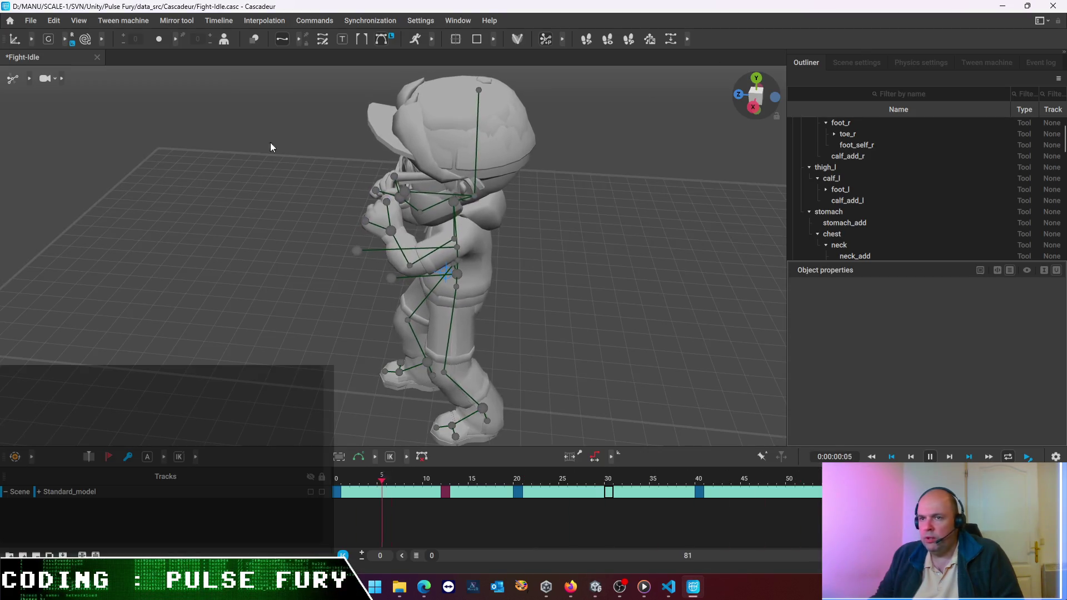